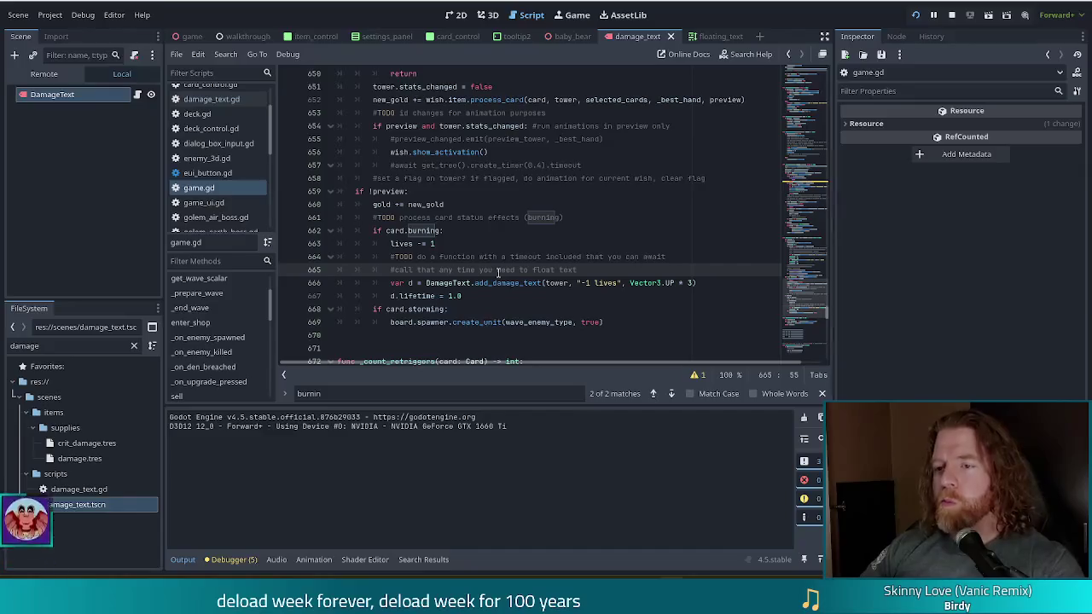
- On line 666, raise the -1 lives damage text's velocity from Vector3.UP * 3 to Vector3.UP * 4
left_click(426, 282)
left_click(554, 284)
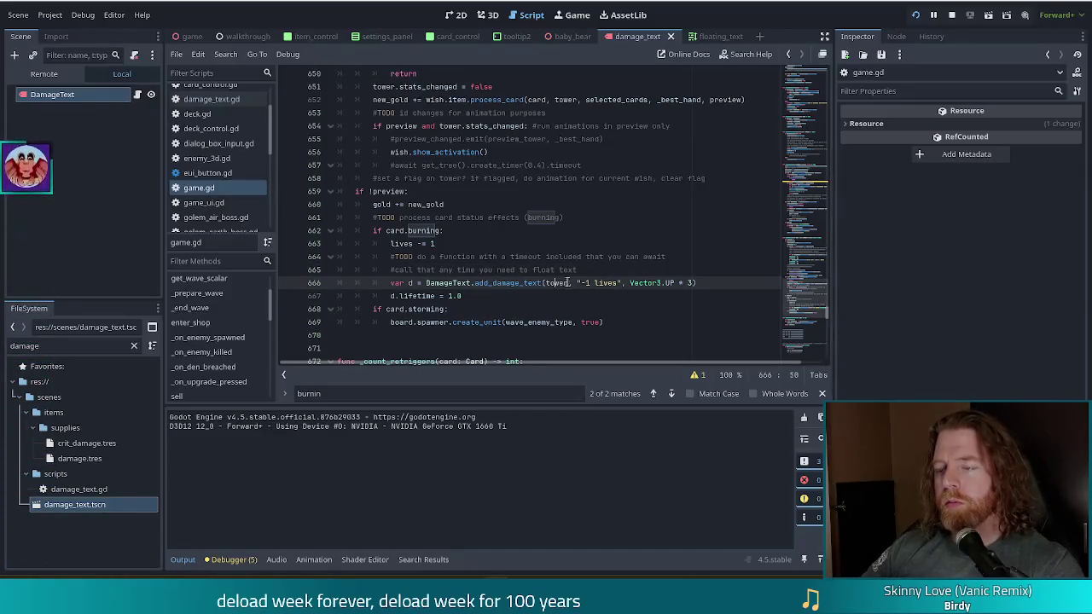
left_click(713, 282)
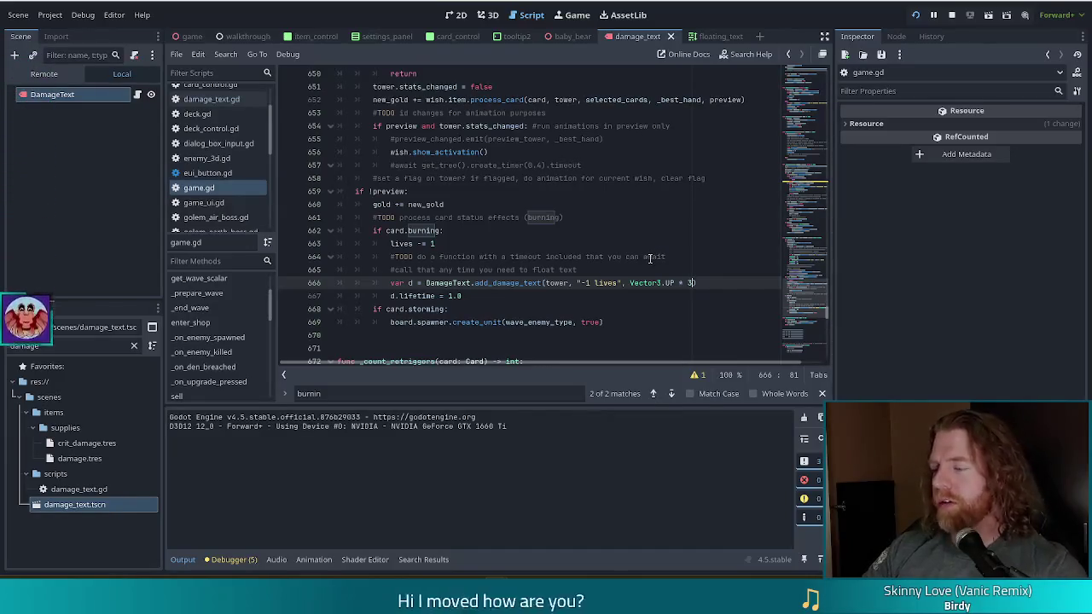
type(",")
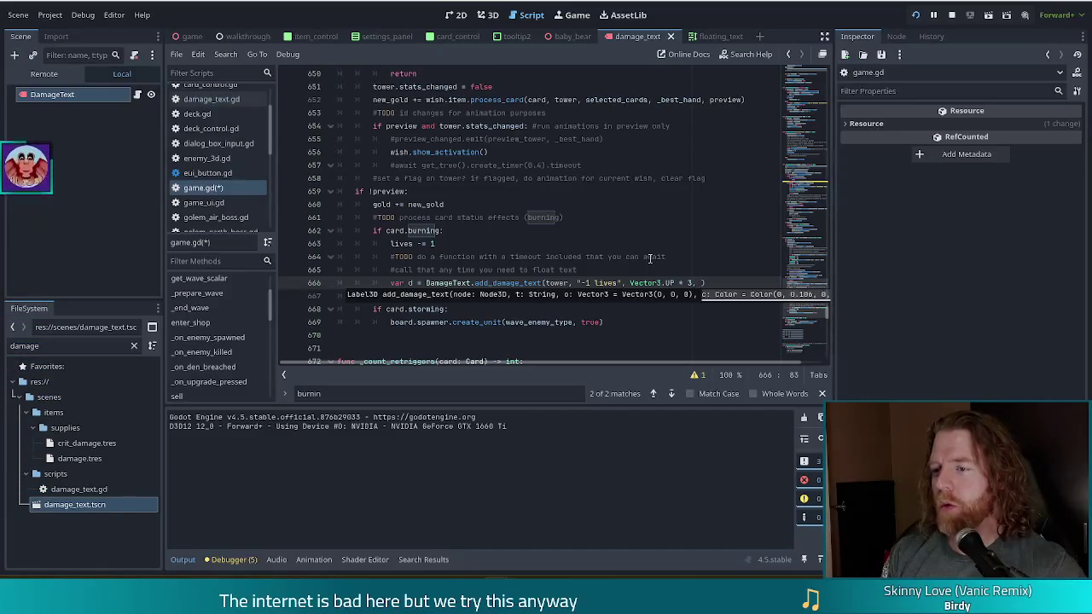
key("BackSpace")
key("BackSpace")
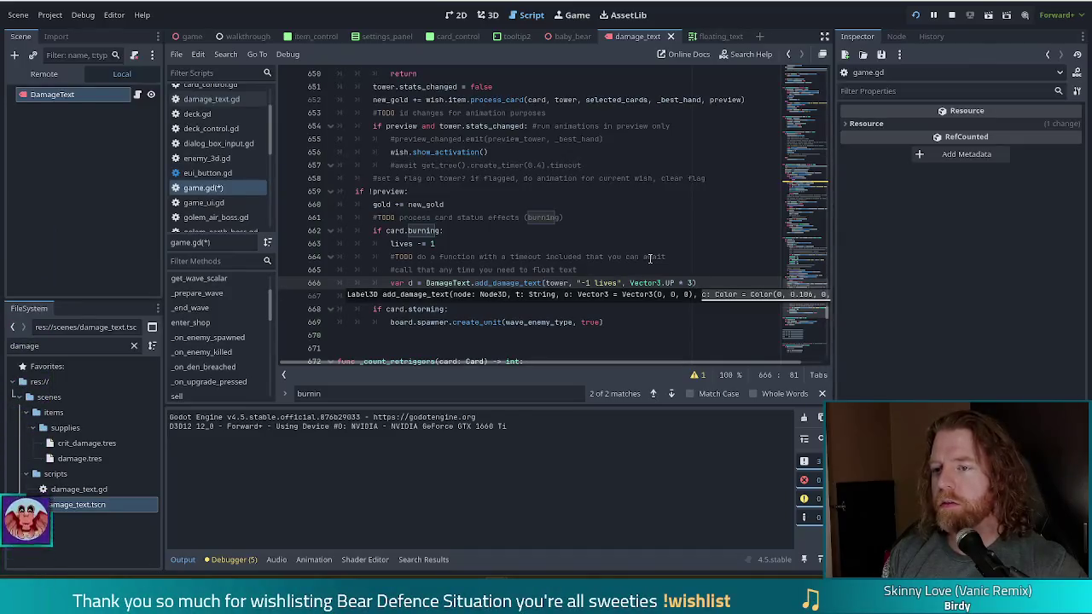
left_click(671, 283)
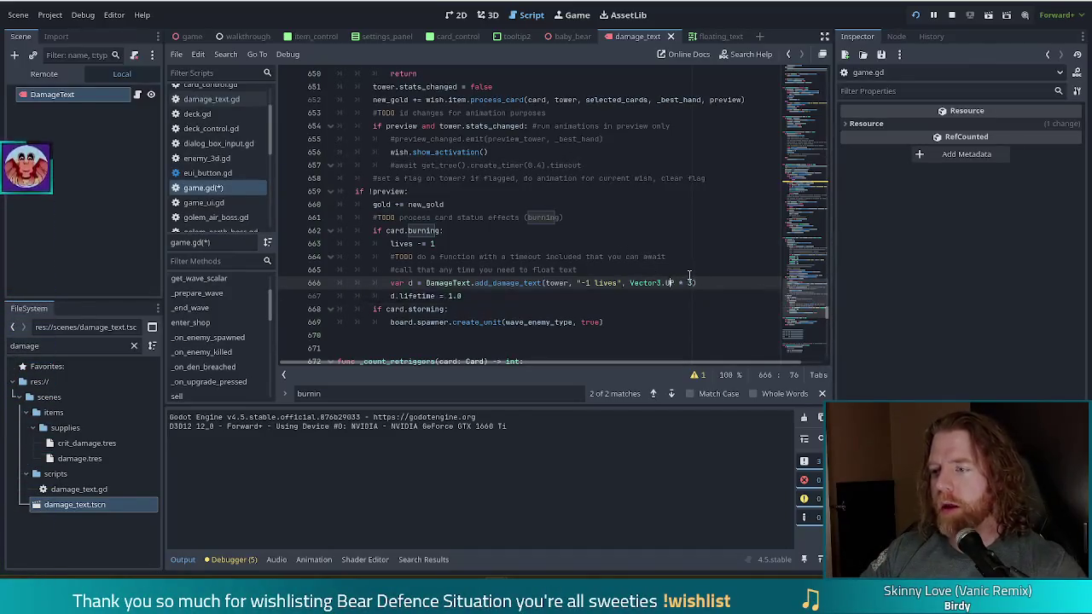
left_click(697, 282)
type("4")
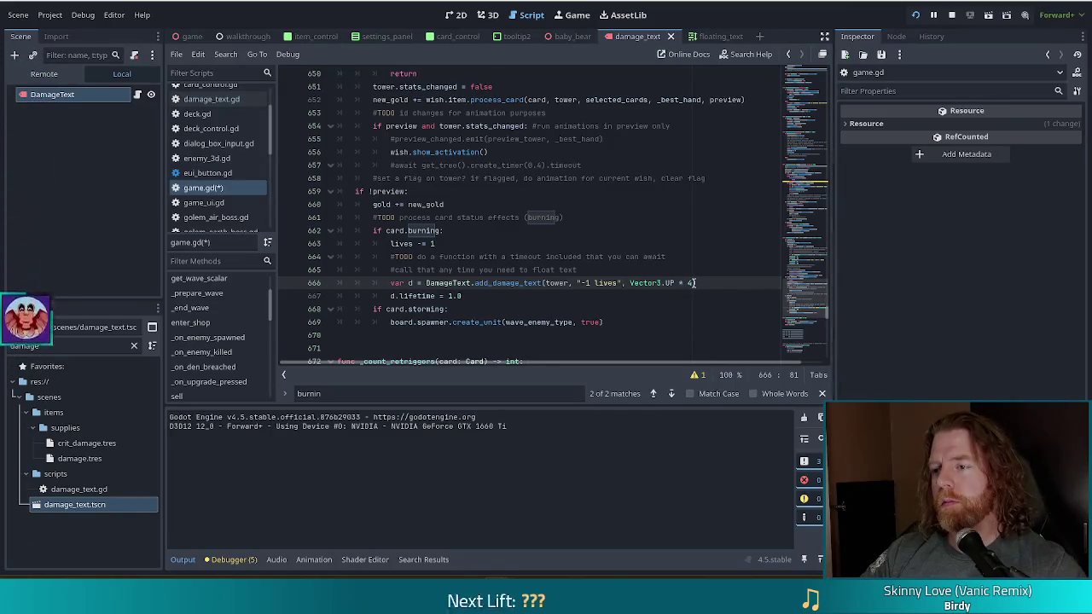
left_click(631, 282, "shift")
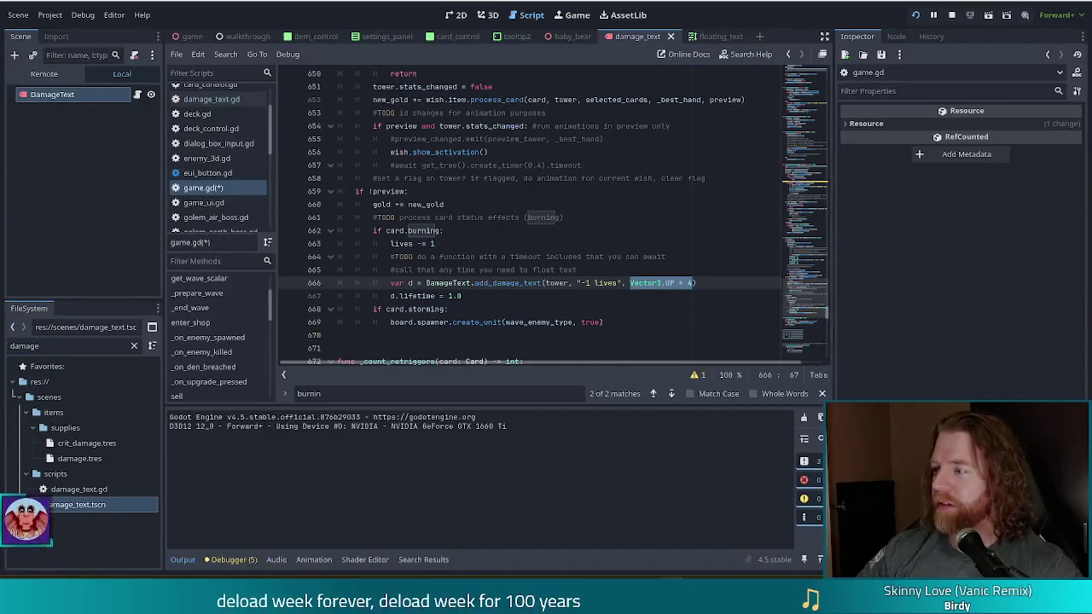
- Replace Vector3.UP * 4 on line 666 with the diagonal velocity Vector3(3, 3, 0)
left_click(692, 283)
left_click_drag(689, 283, 629, 284)
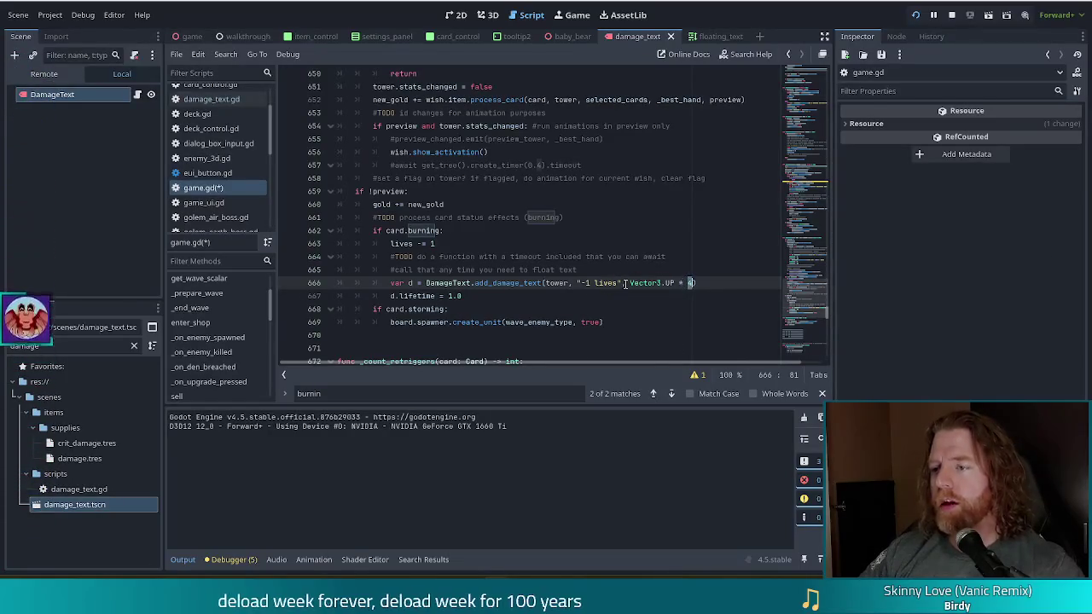
left_click(687, 283)
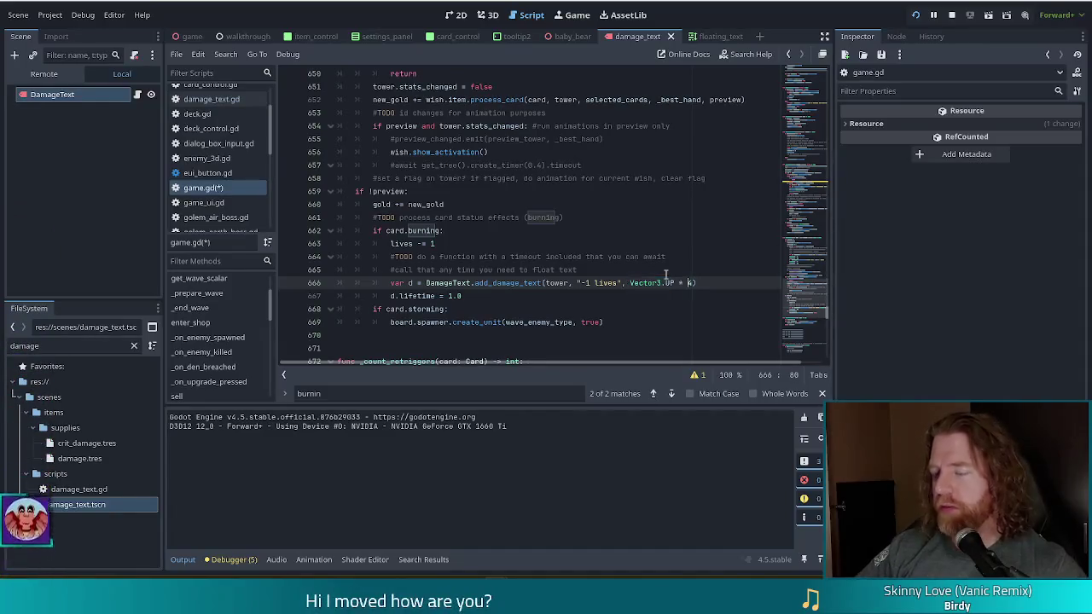
key("shift+Left")
key("shift+Left")
key("shift+Left")
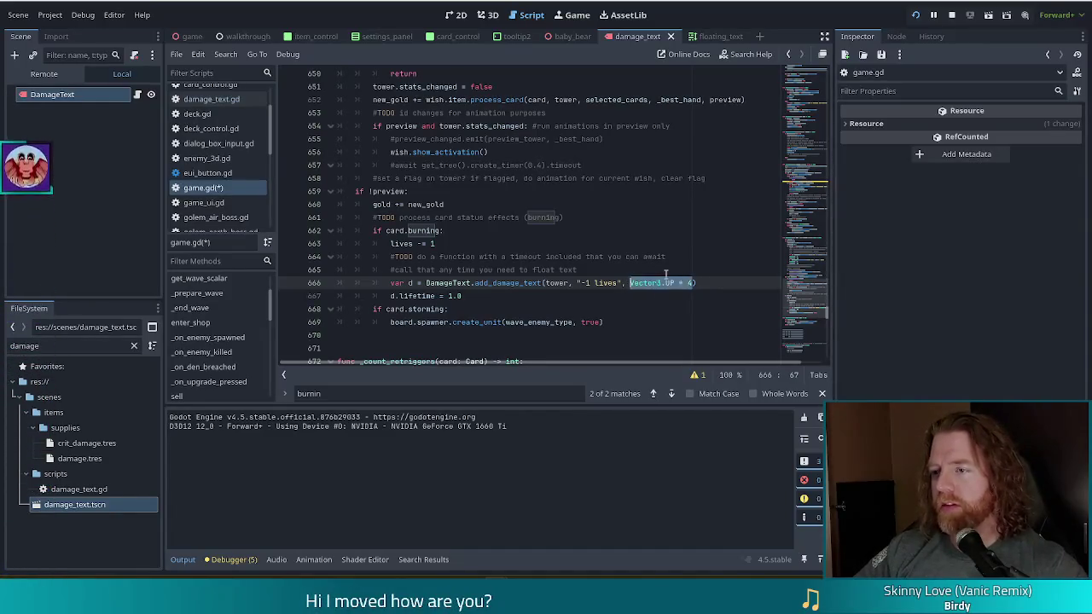
key("BackSpace")
type("Vector3")
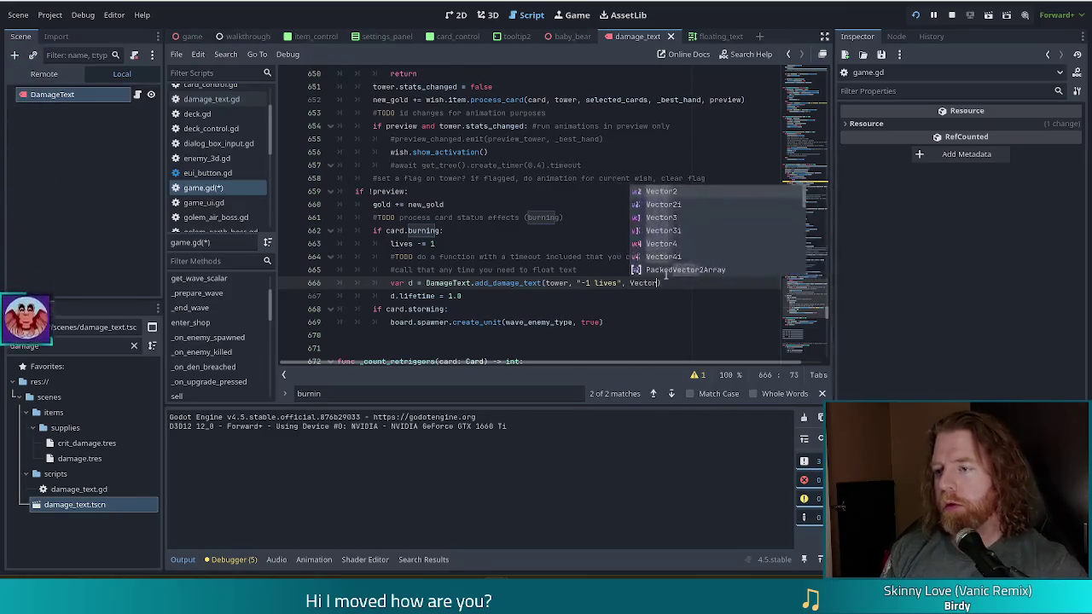
type("(3,")
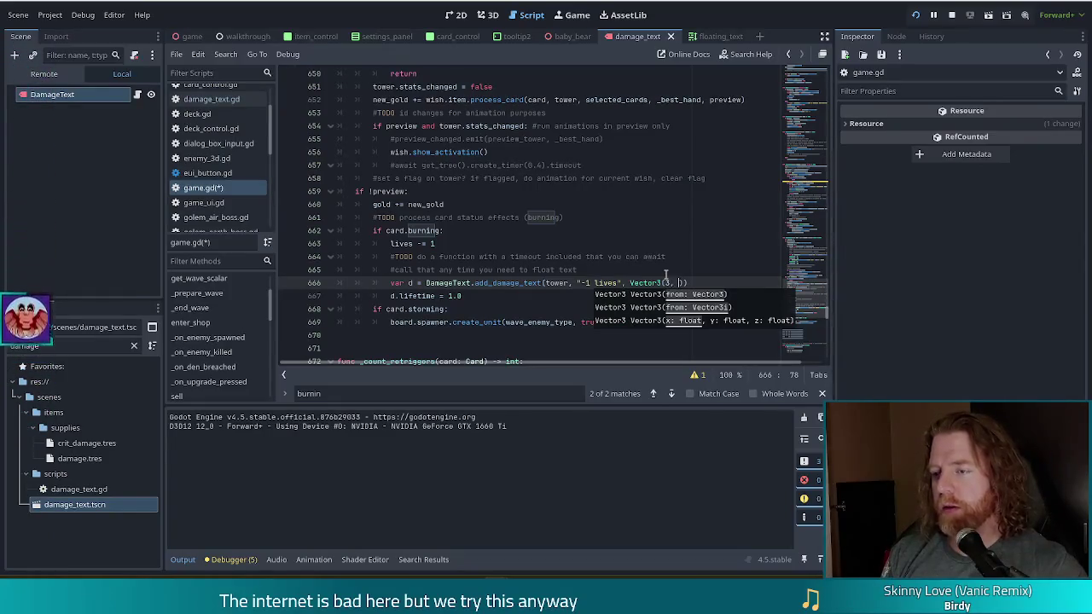
type(" 3, 0")
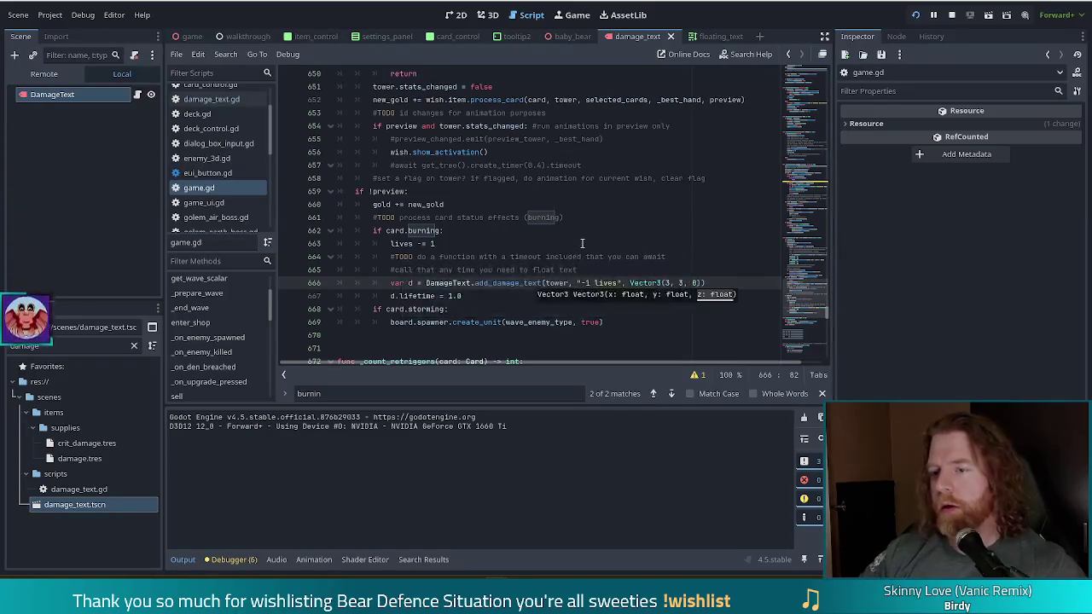
- Change the card damage text velocity on line 636 to Vector3(-3, 2, 0)
scroll(576, 241, "up", 3)
scroll(576, 242, "up", 6)
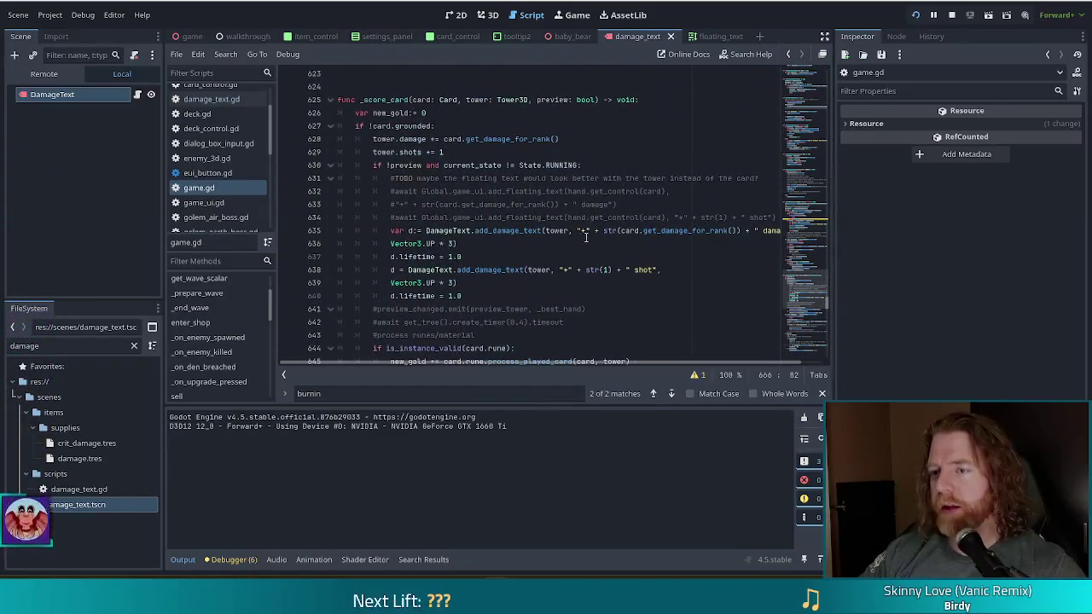
left_click(455, 244)
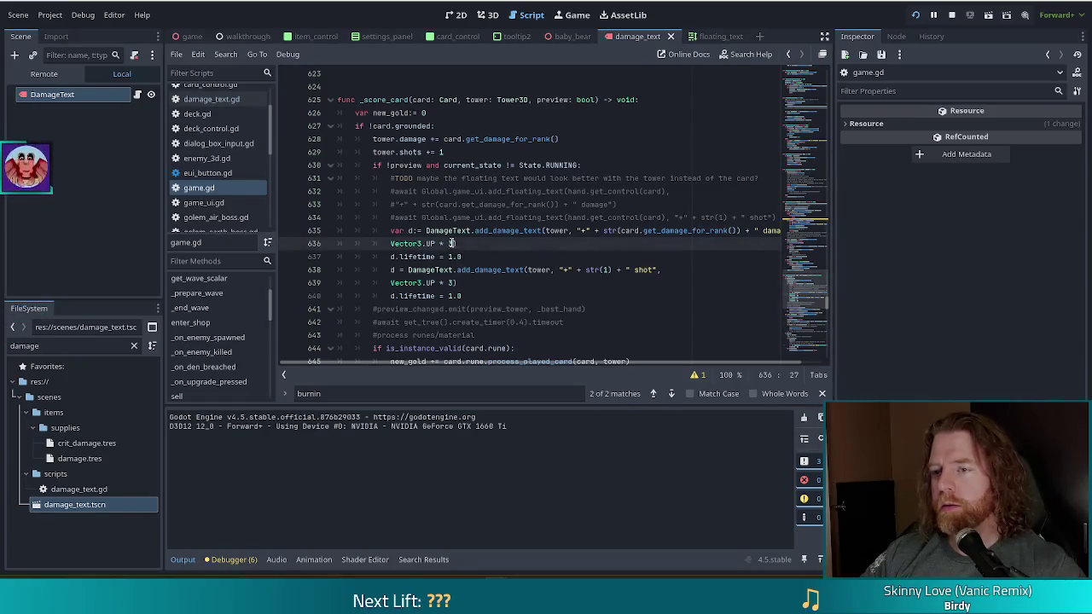
mouse_move(456, 244)
left_mouse_down()
mouse_move(391, 244)
mouse_move(423, 244)
left_mouse_up()
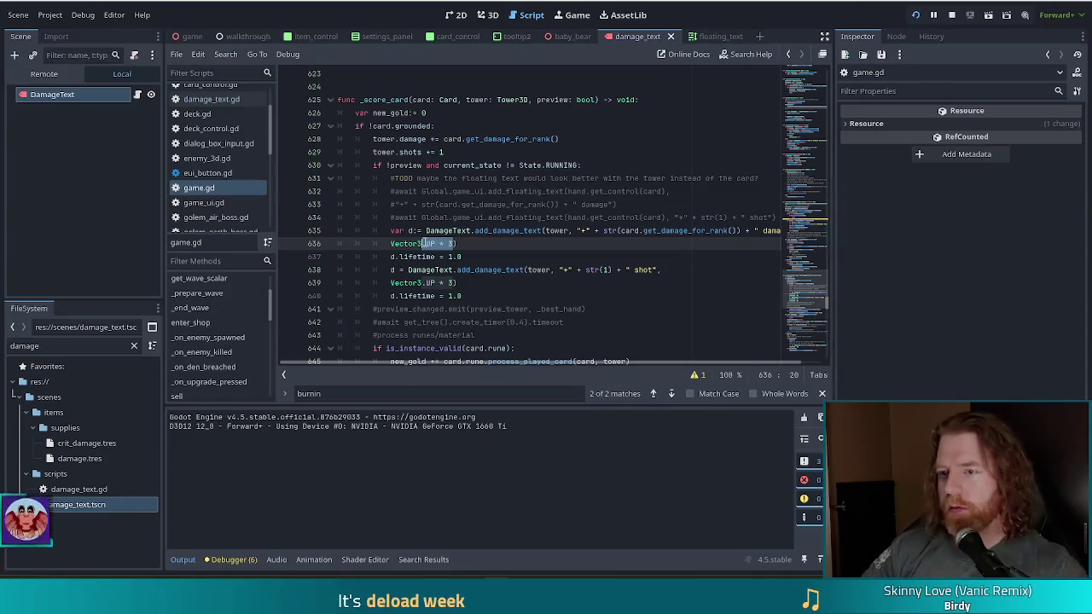
key("End")
type(")")
key("BackSpace")
key("BackSpace")
key("BackSpace")
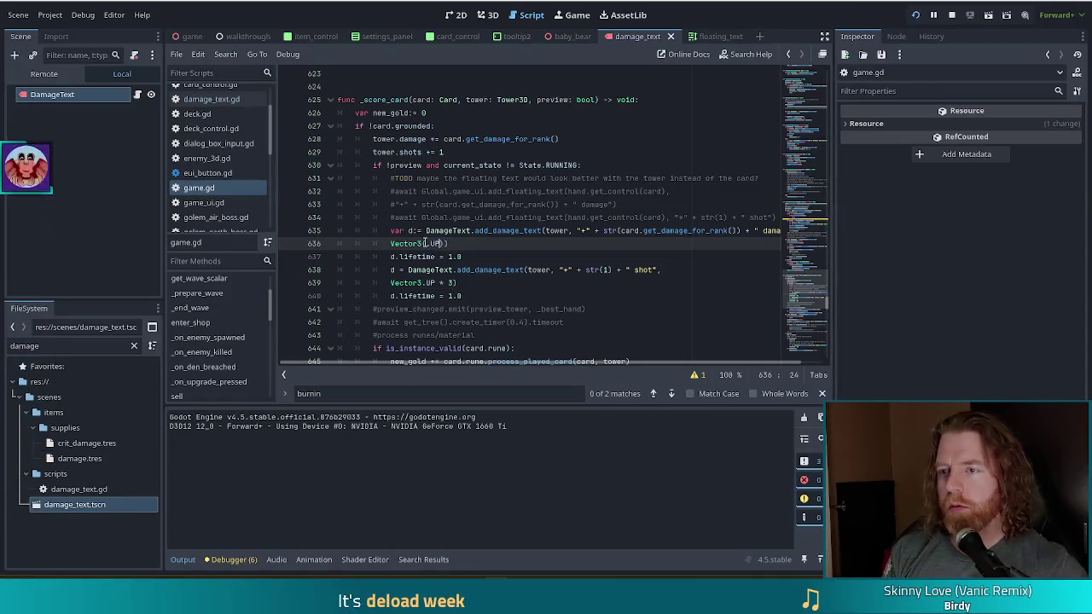
type("3, 0")
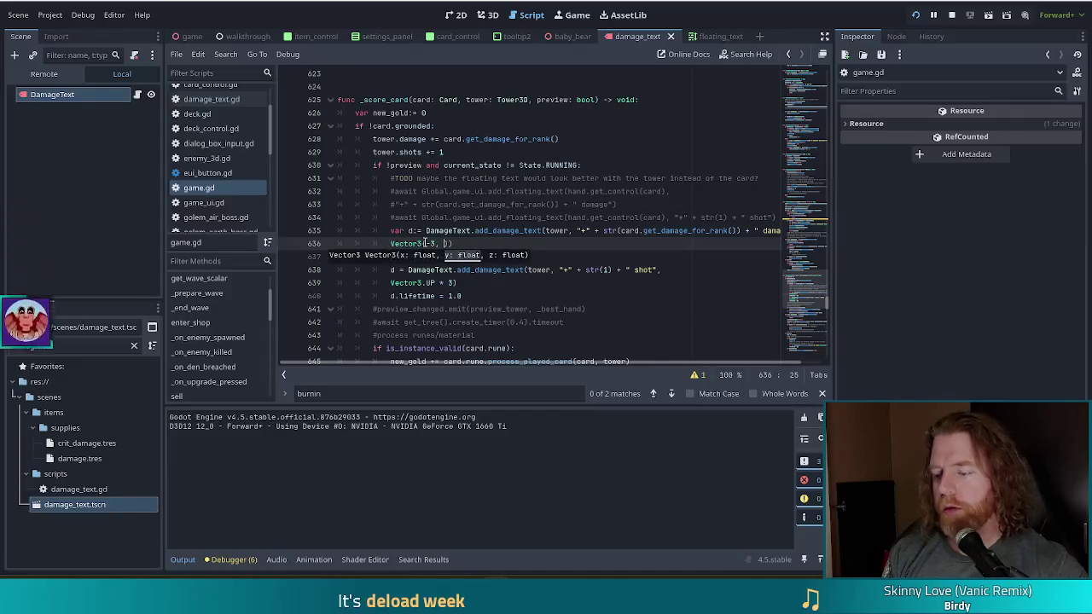
- Save game.gd, run the game and select the 3 of Fire card
key("ctrl+s")
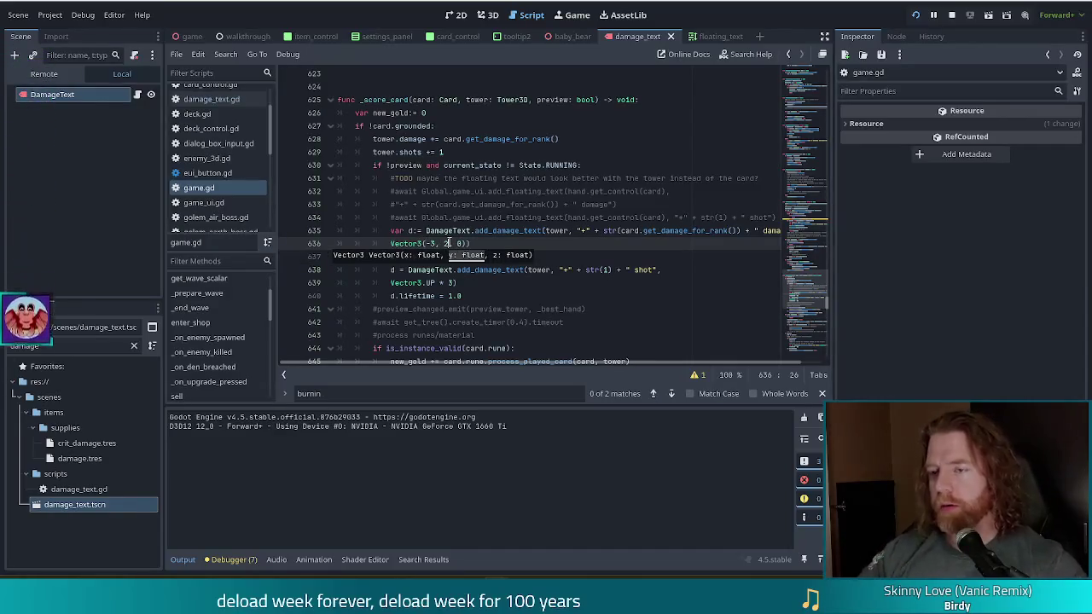
left_click(506, 283)
key("ctrl+s")
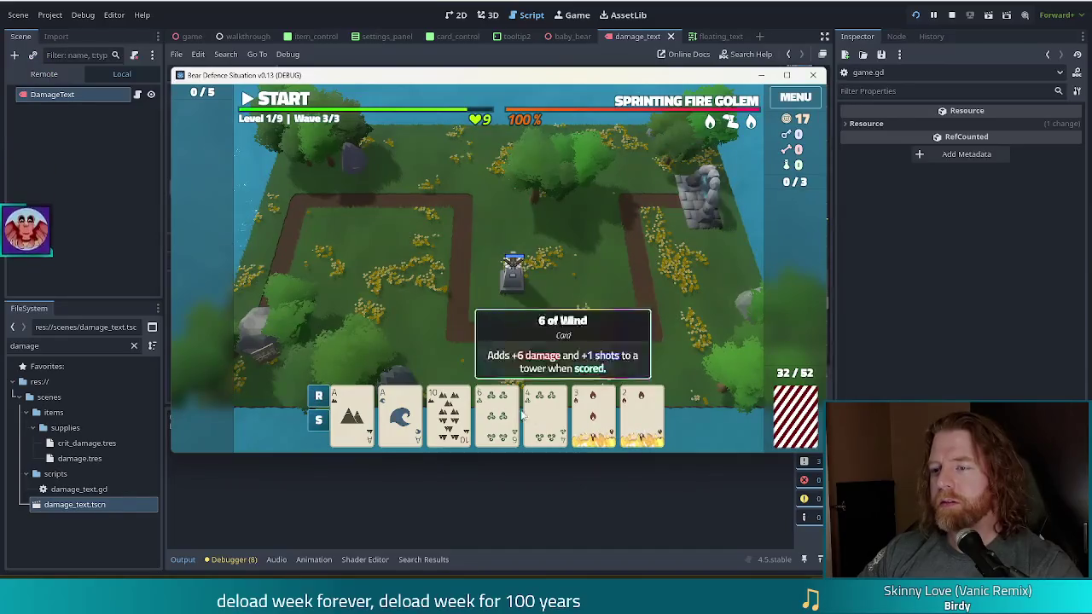
left_click(593, 415)
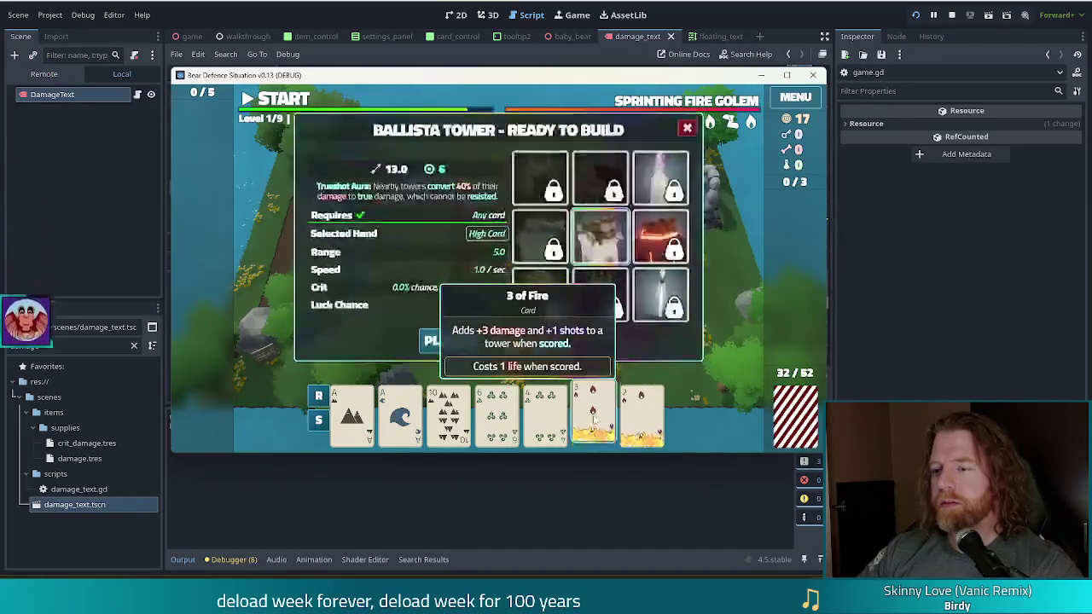
- Build two ballista towers from the 3 and 2 of Fire cards, then stop the game with F8
left_click(452, 345)
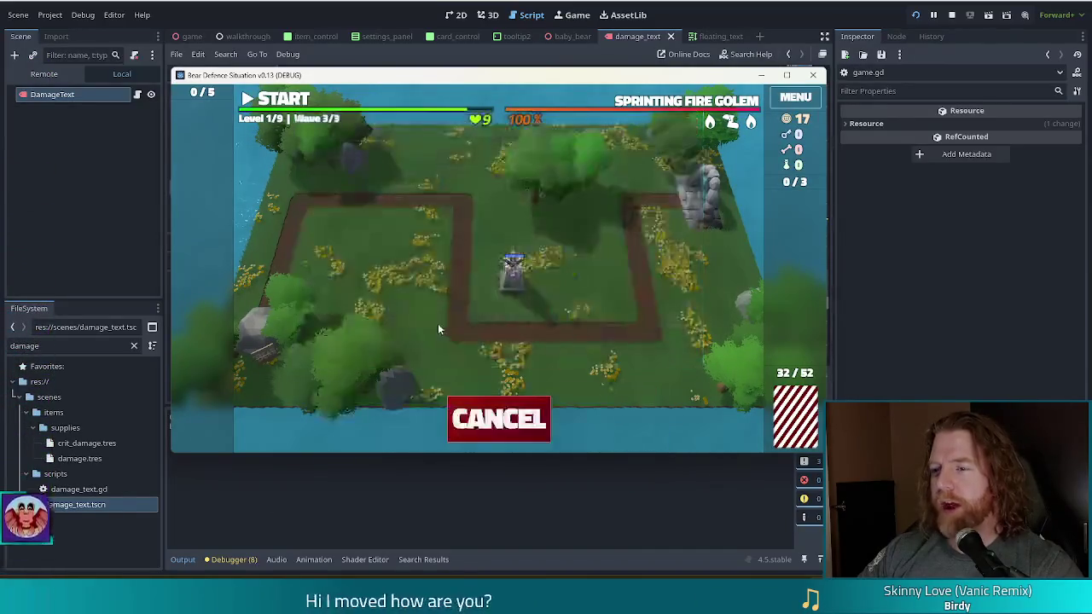
left_click(589, 282)
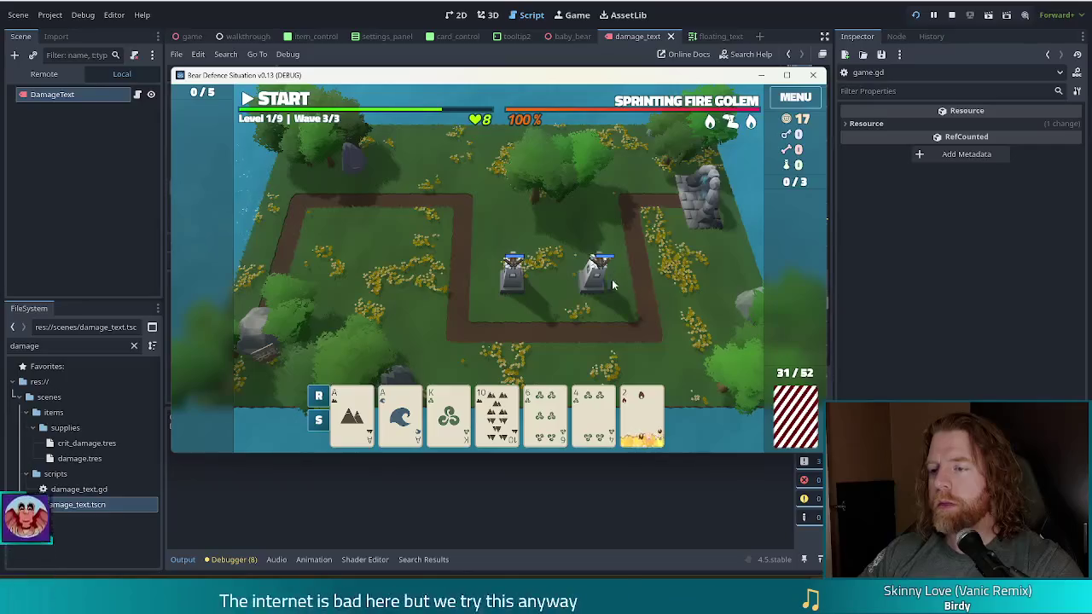
left_click(642, 414)
left_click(451, 344)
left_click(405, 223)
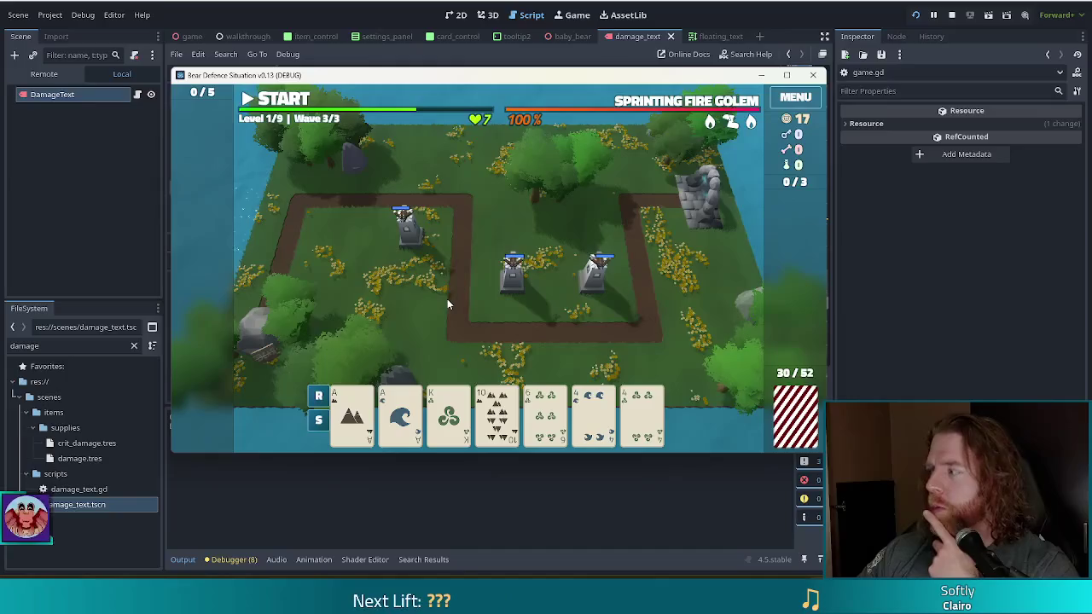
key("F8")
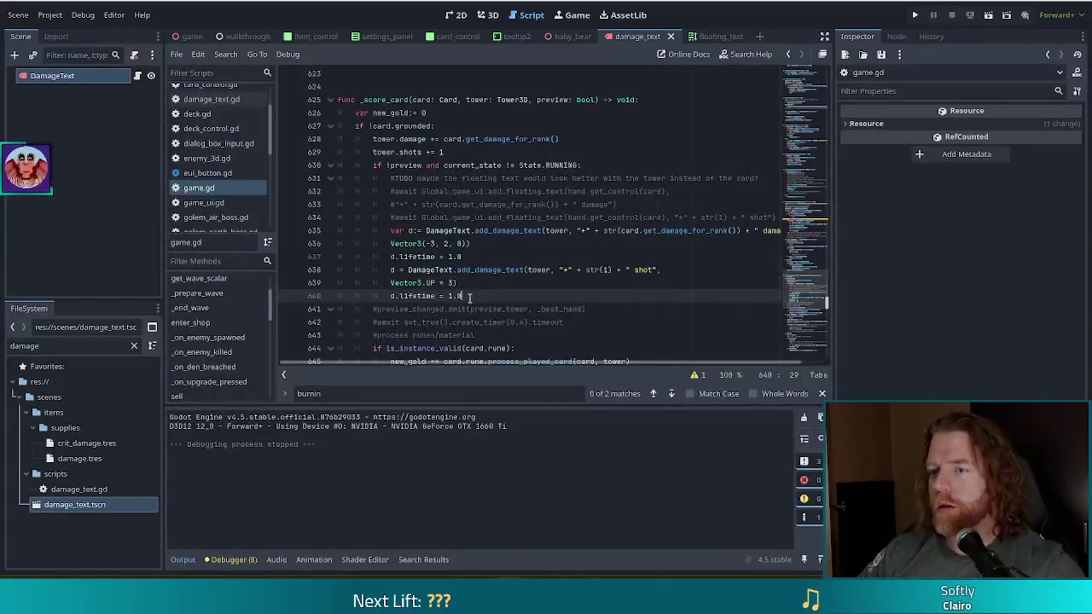
- Undo the velocity edits on lines 636 and 666, save game.gd, and scroll to the burning-card branch
key("ctrl+z")
key("ctrl+z")
key("ctrl+z")
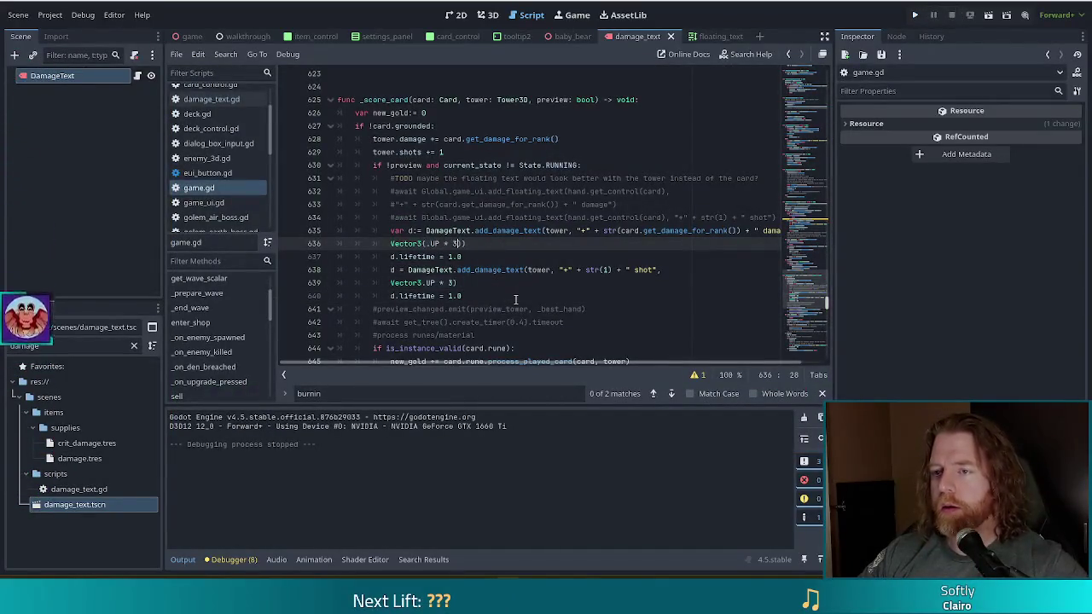
key("ctrl+z")
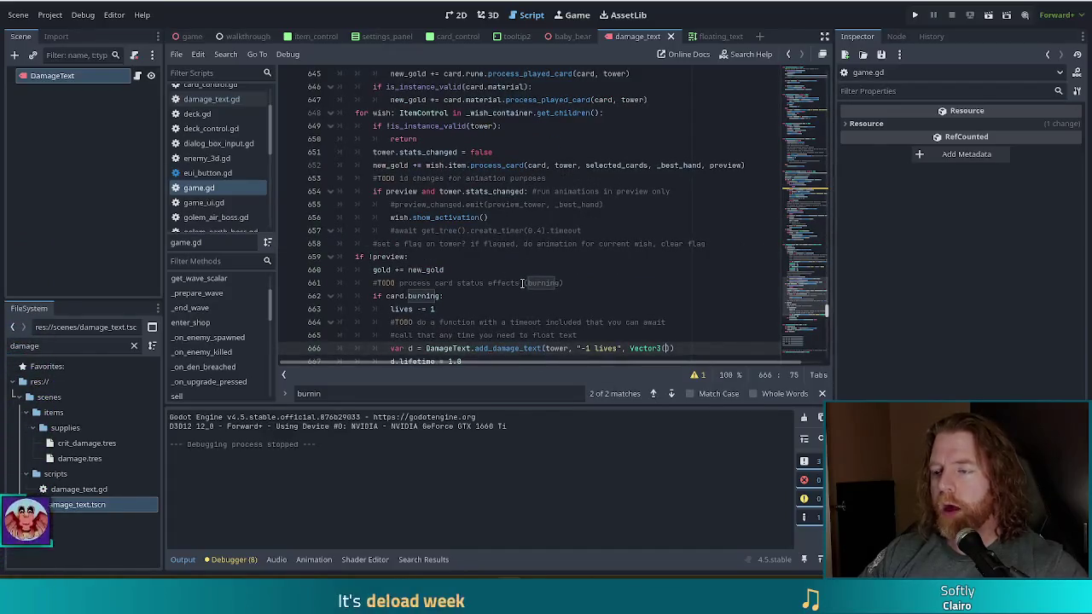
key("ctrl+z")
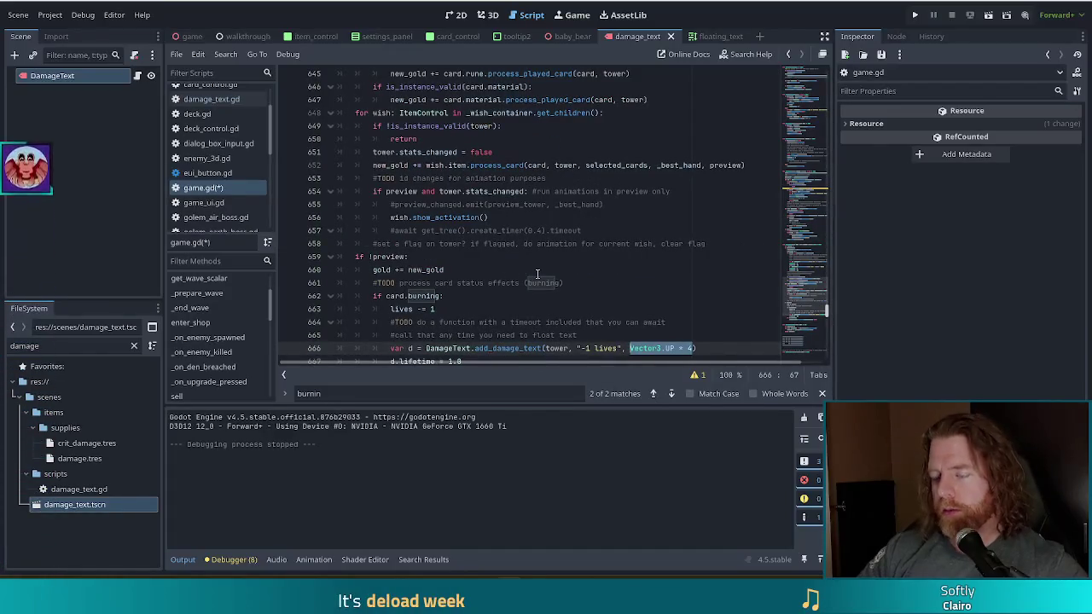
key("Right")
key("ctrl+s")
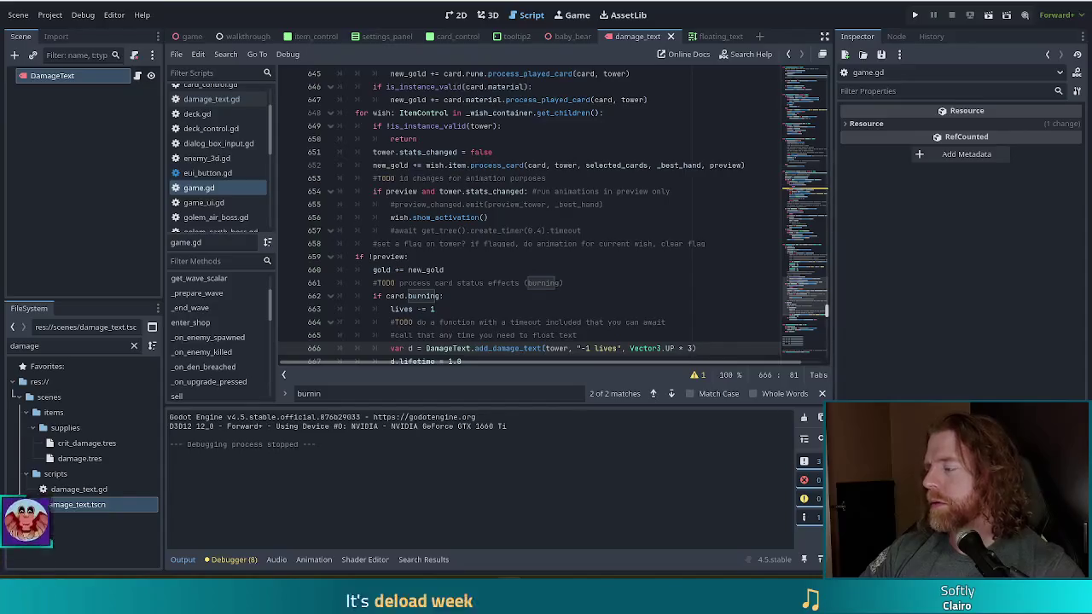
left_click(640, 273)
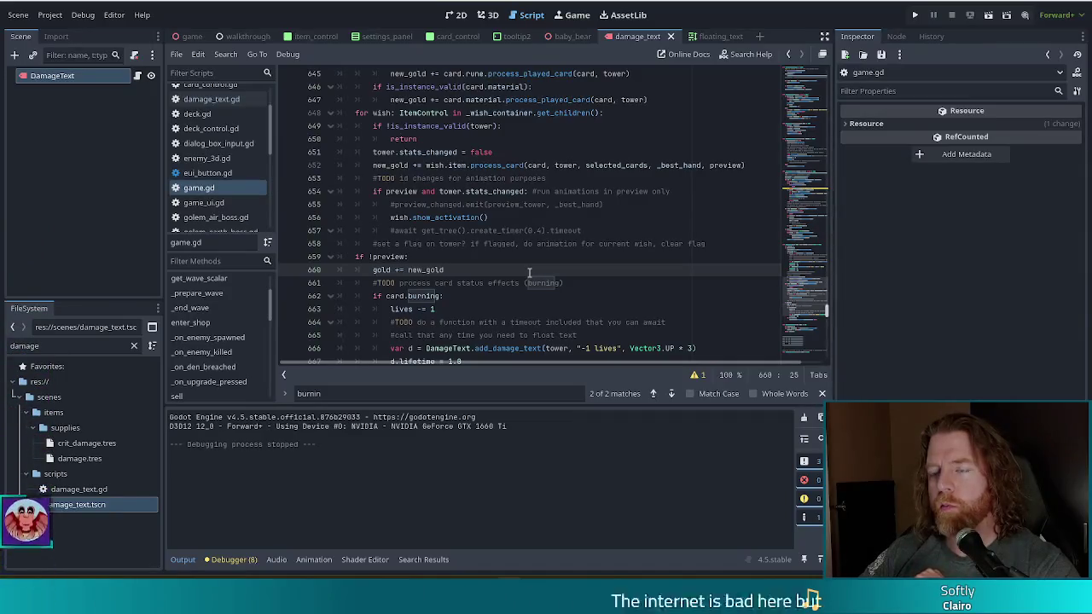
scroll(529, 272, "down", 3)
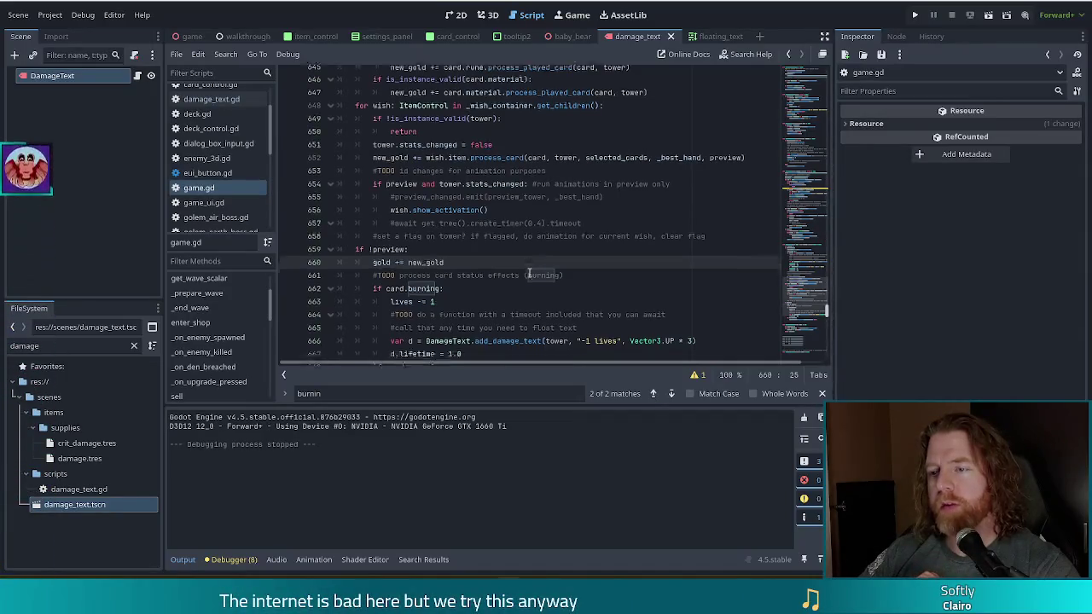
- Start a d.velocity line with randf() below the -1 lives lifetime setting
left_click(473, 244)
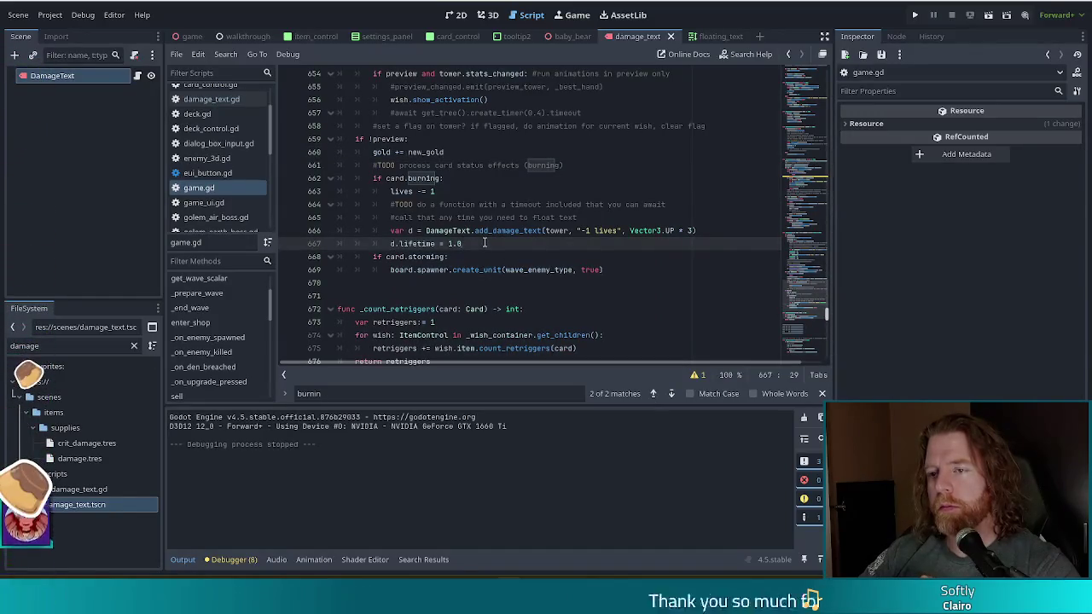
key("Return")
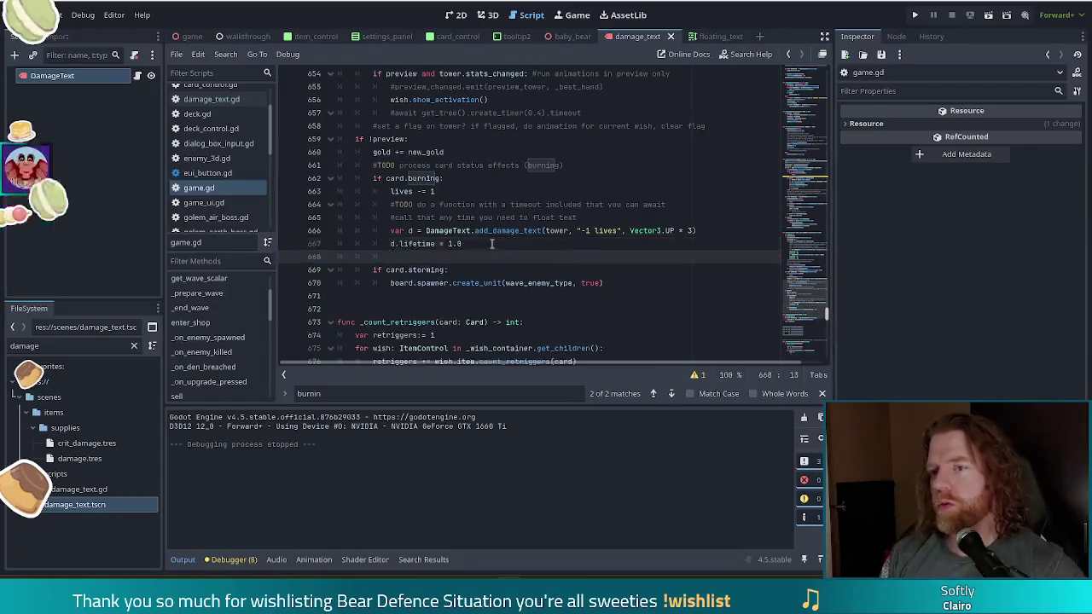
type("d.ve")
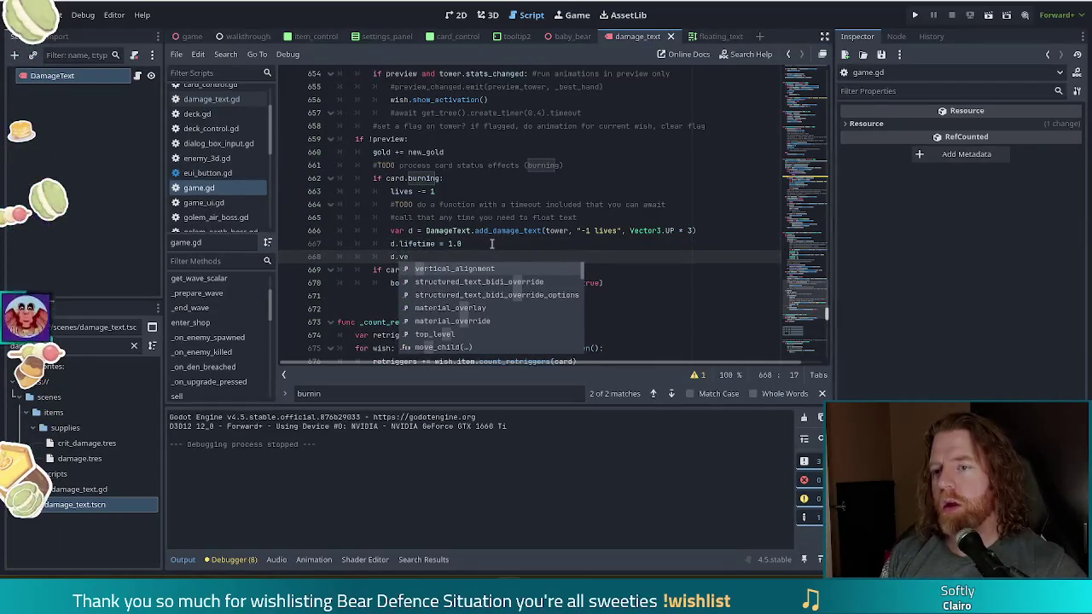
type("lo")
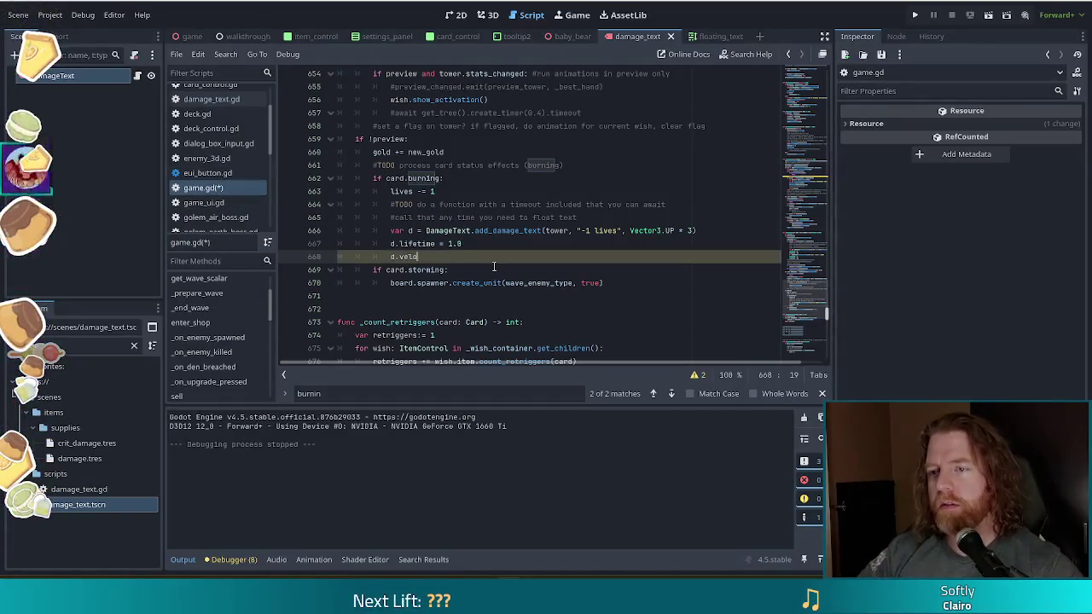
key("BackSpace")
key("BackSpace")
key("BackSpace")
type("lif")
key("BackSpace")
key("BackSpace")
key("BackSpace")
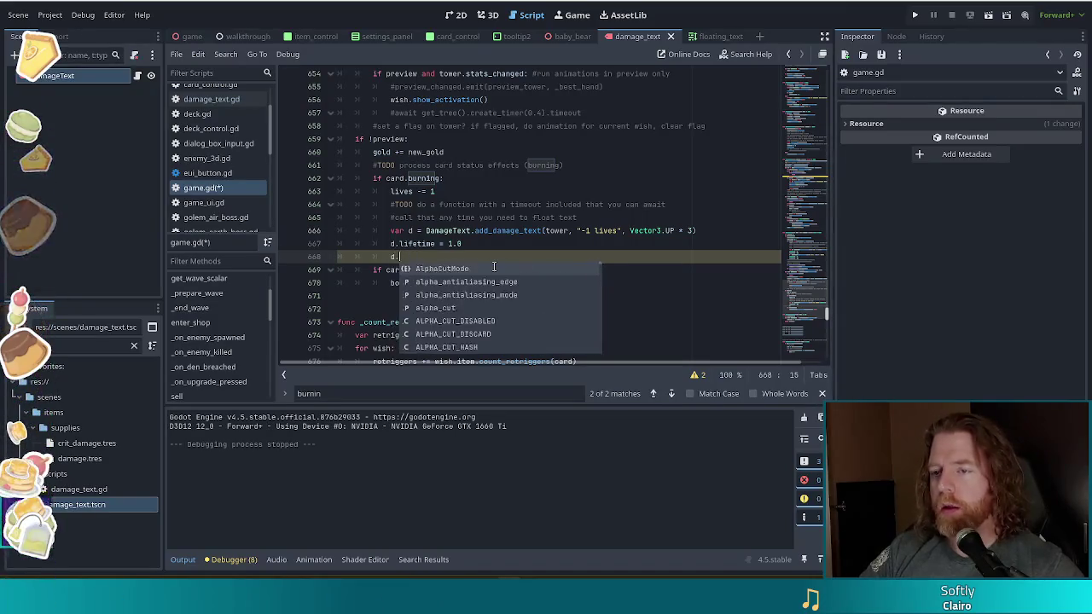
type("velocity(")
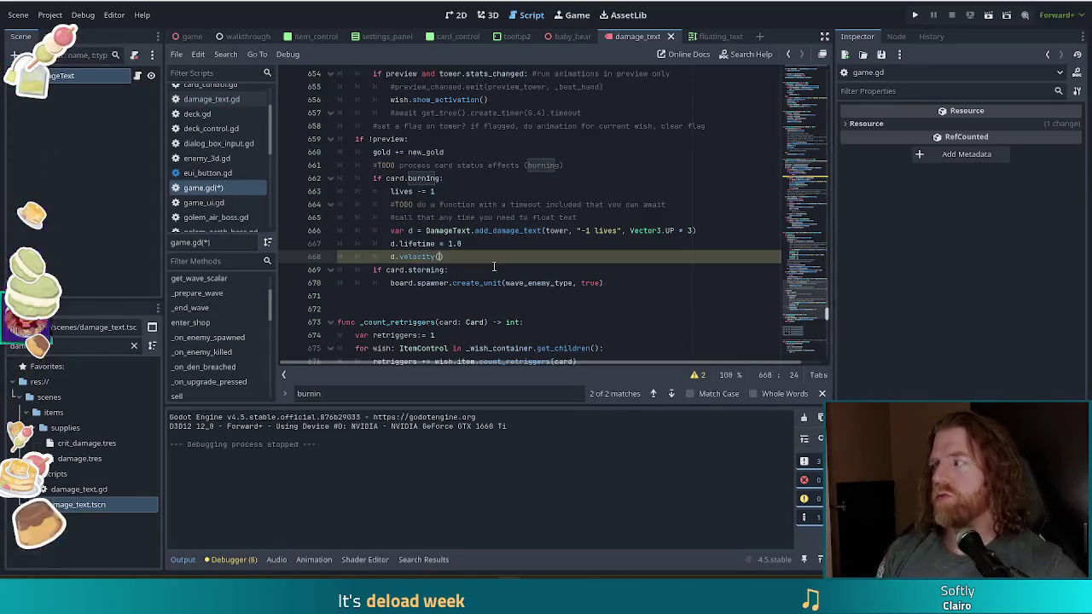
type("rand")
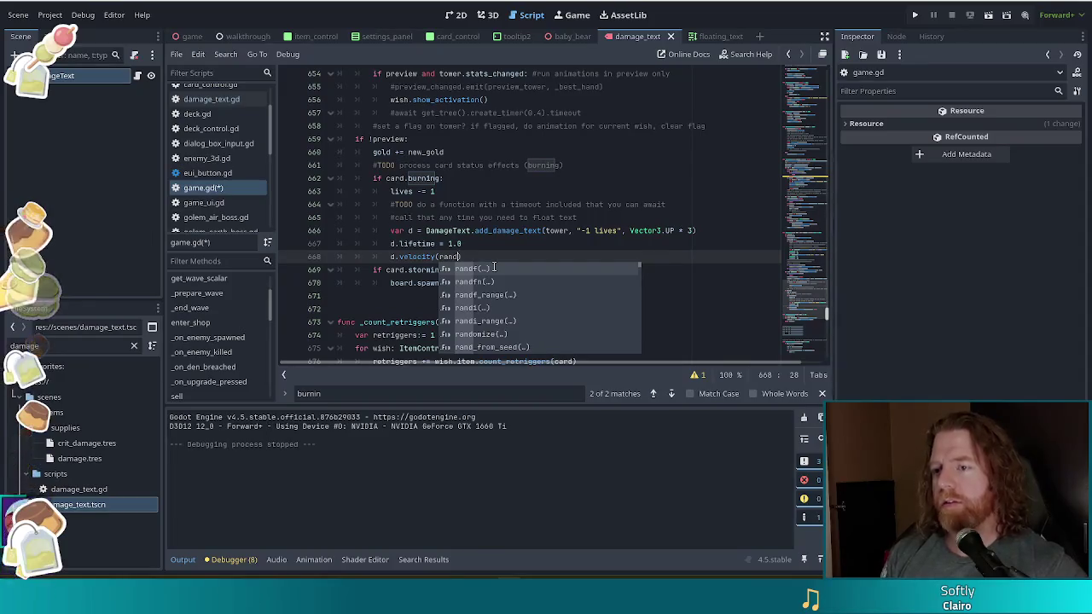
key("Return")
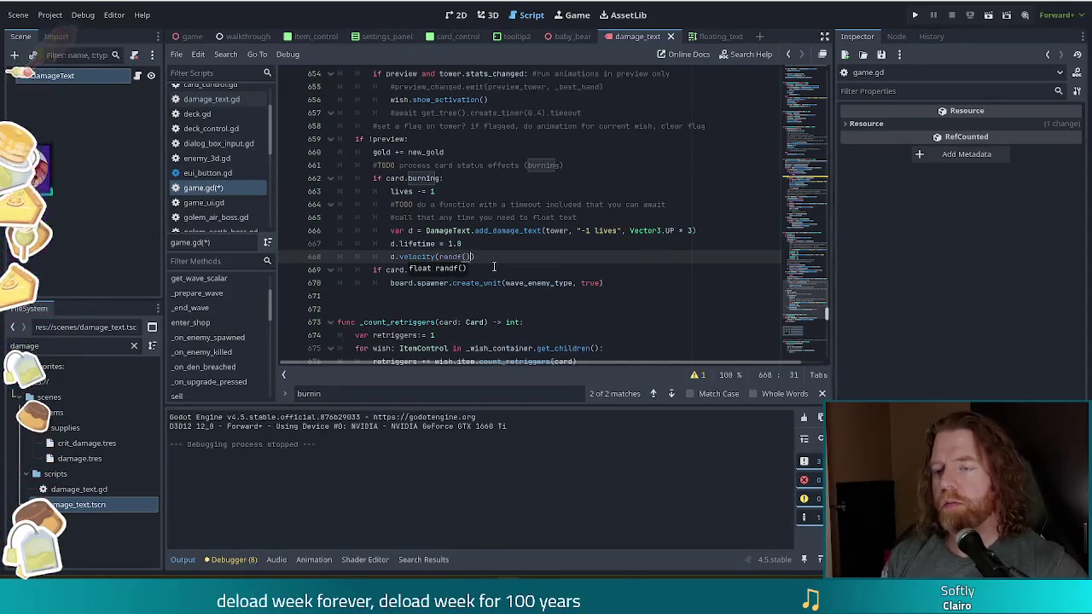
- Finish the line as d.velocity = Vector3(randf(), randf(), randf())
key("BackSpace")
key("BackSpace")
key("BackSpace")
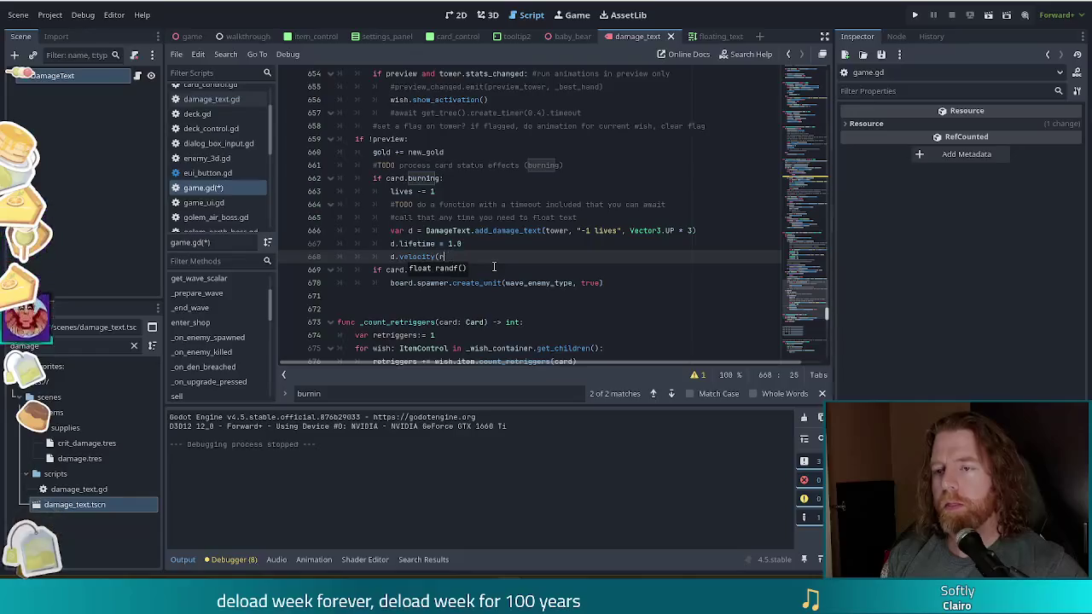
type("= Vector")
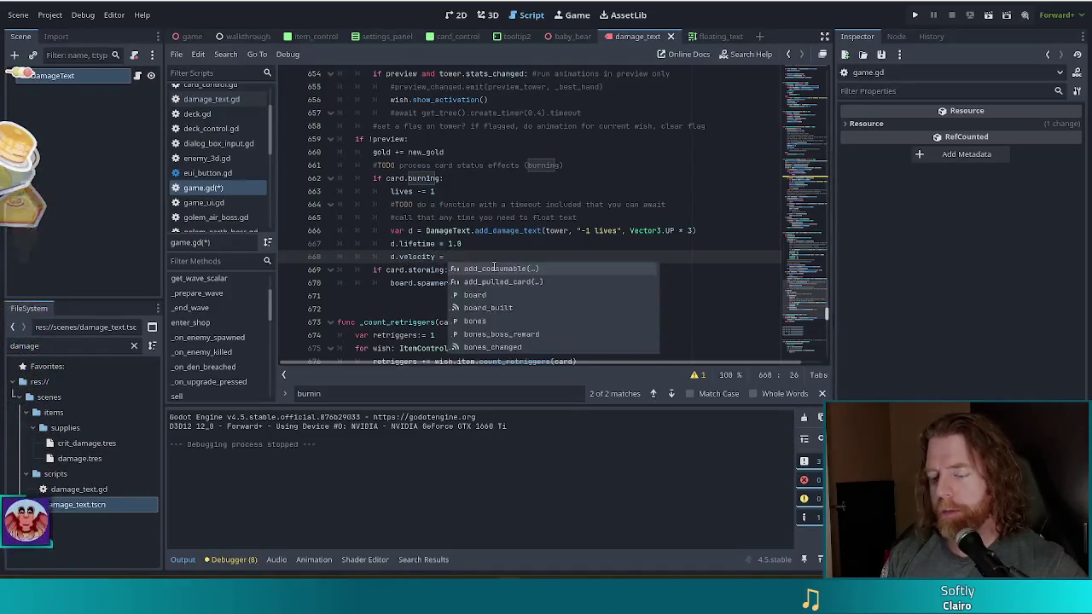
type("3")
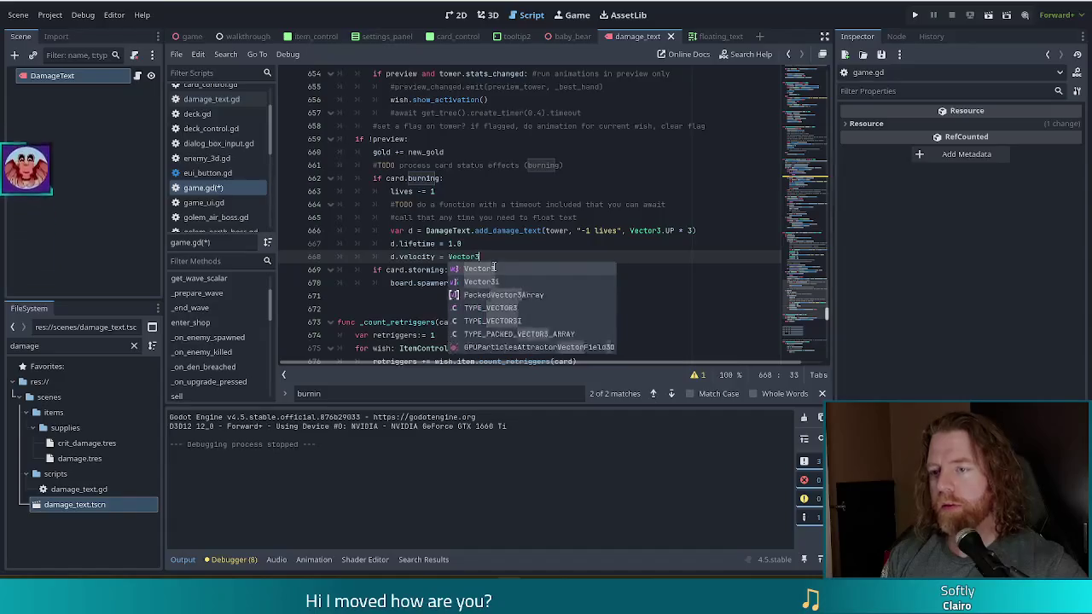
key("Return")
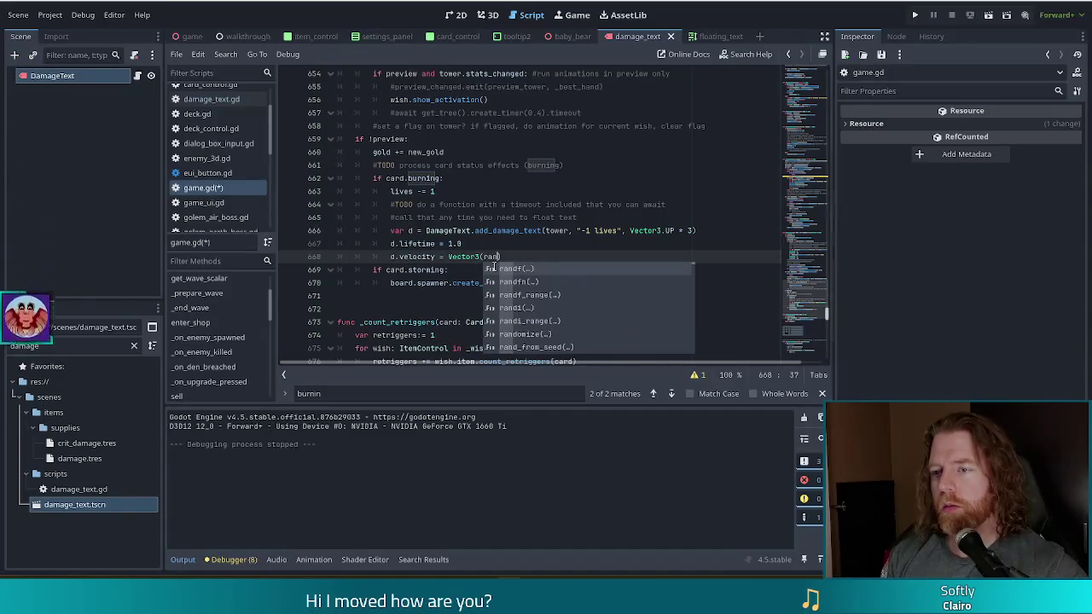
key("Return")
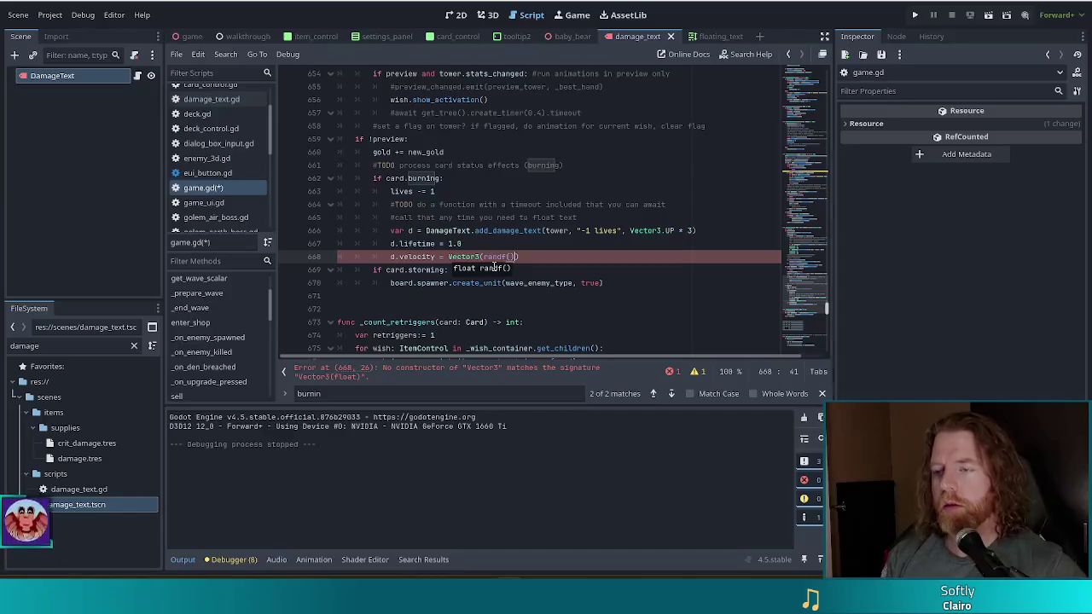
type(", randf(")
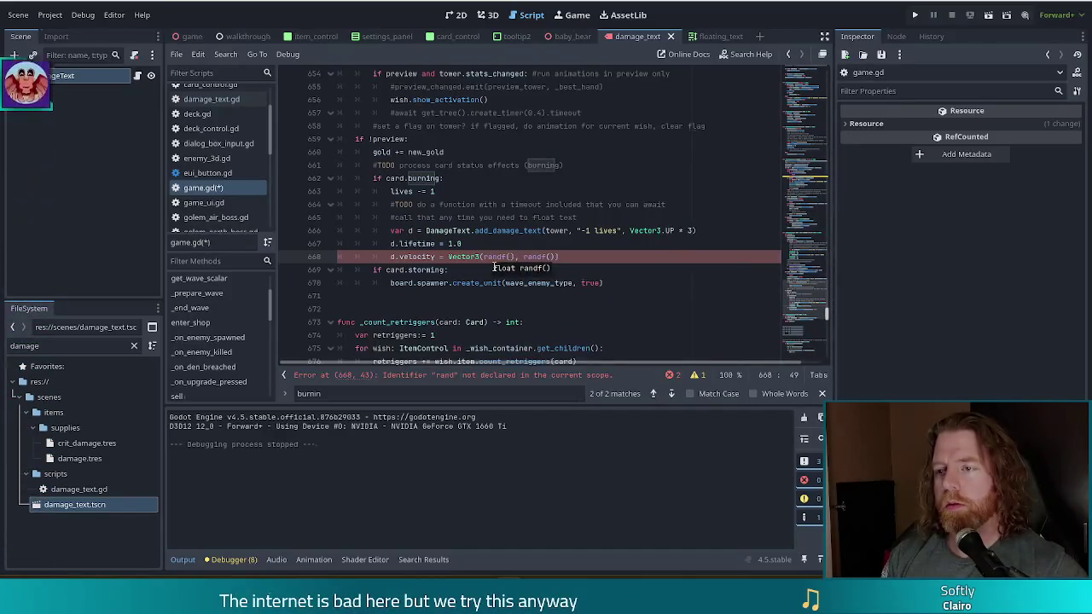
key("Return")
type(")")
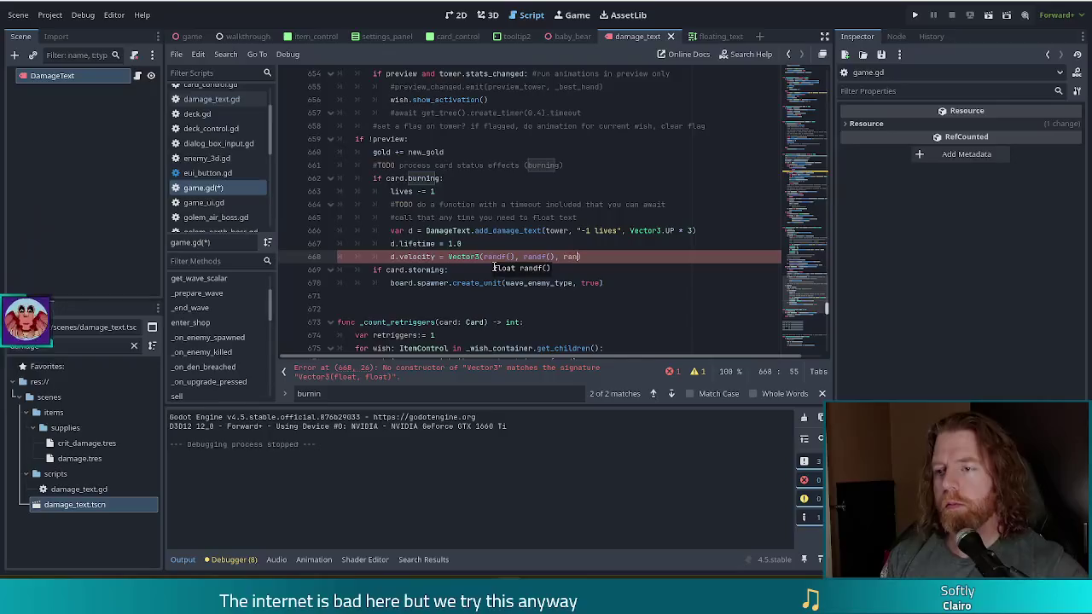
key("Return")
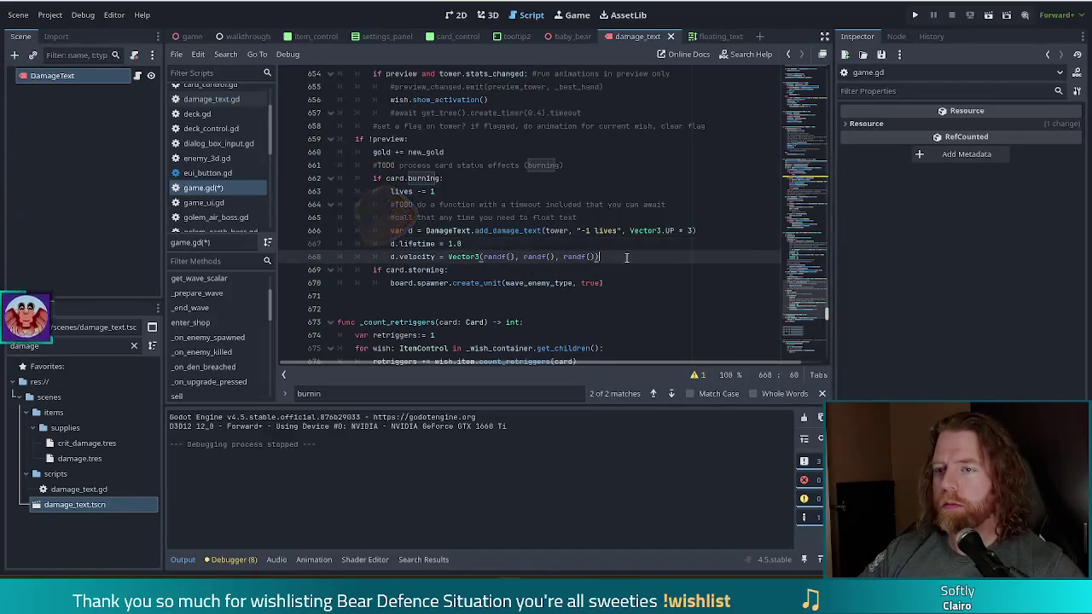
- Paste the random velocity line under the other two d.lifetime = 1.0 lines and run the project
key("shift+Up")
key("ctrl+c")
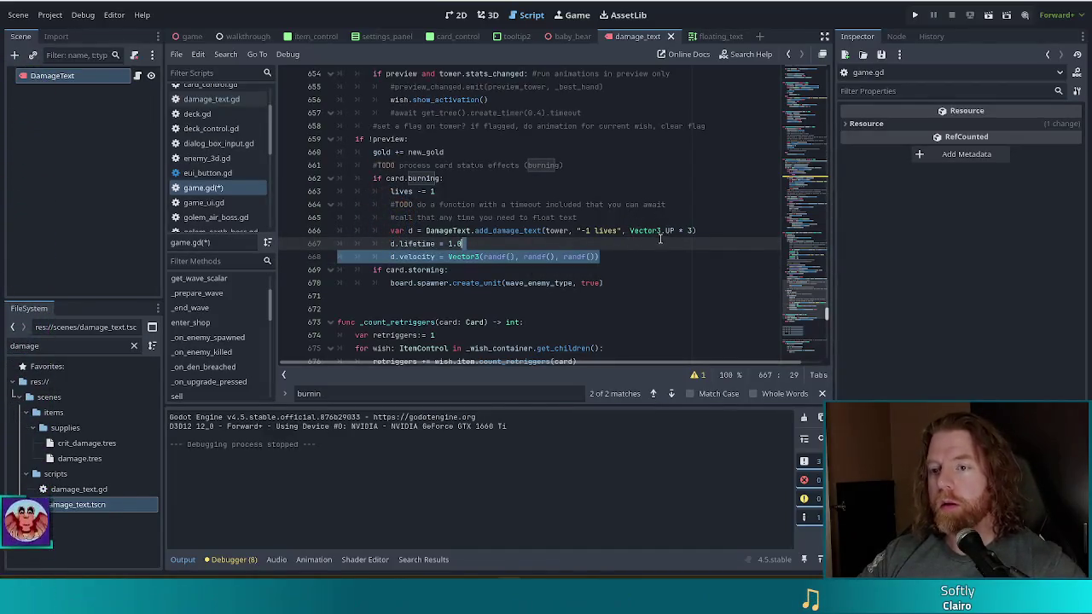
scroll(662, 236, "up", 2)
scroll(662, 236, "up", 5)
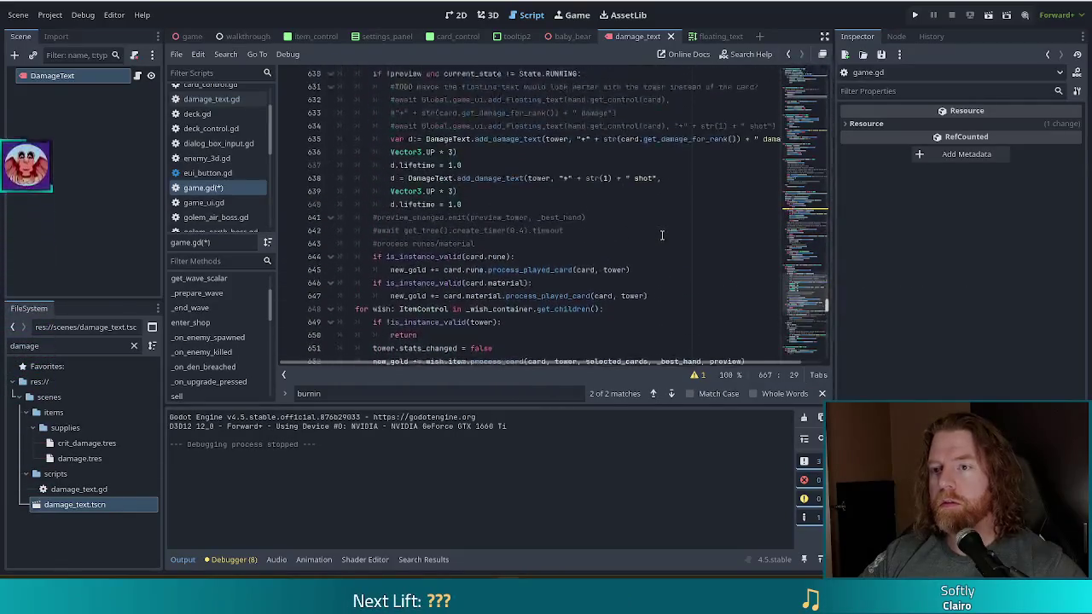
left_click(487, 165)
key("Return")
key("ctrl+v")
key("Down")
key("Down")
key("Down")
key("Return")
key("ctrl+v")
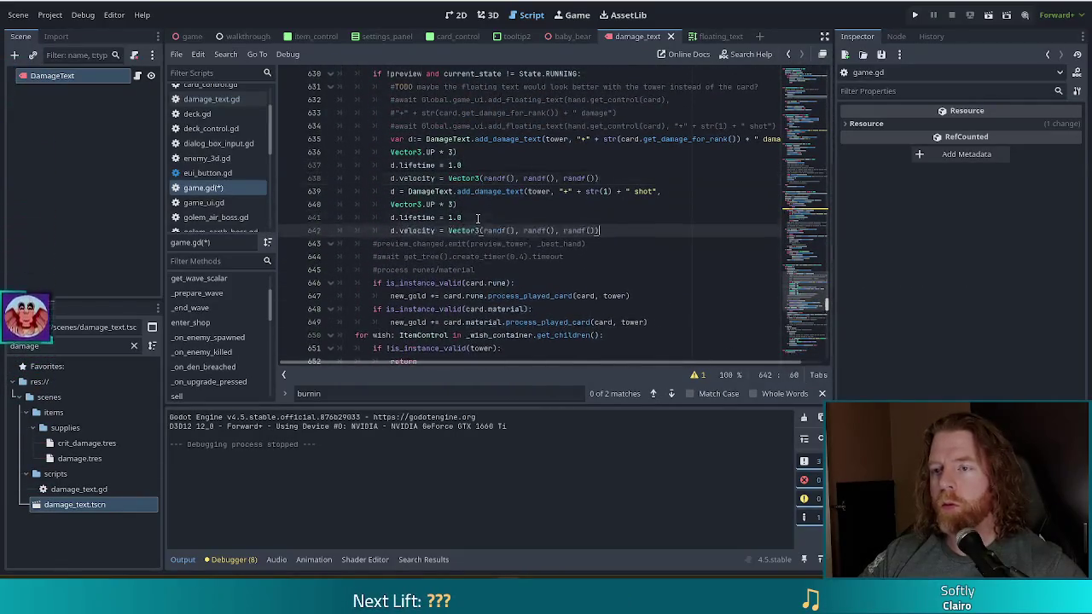
left_click(917, 15)
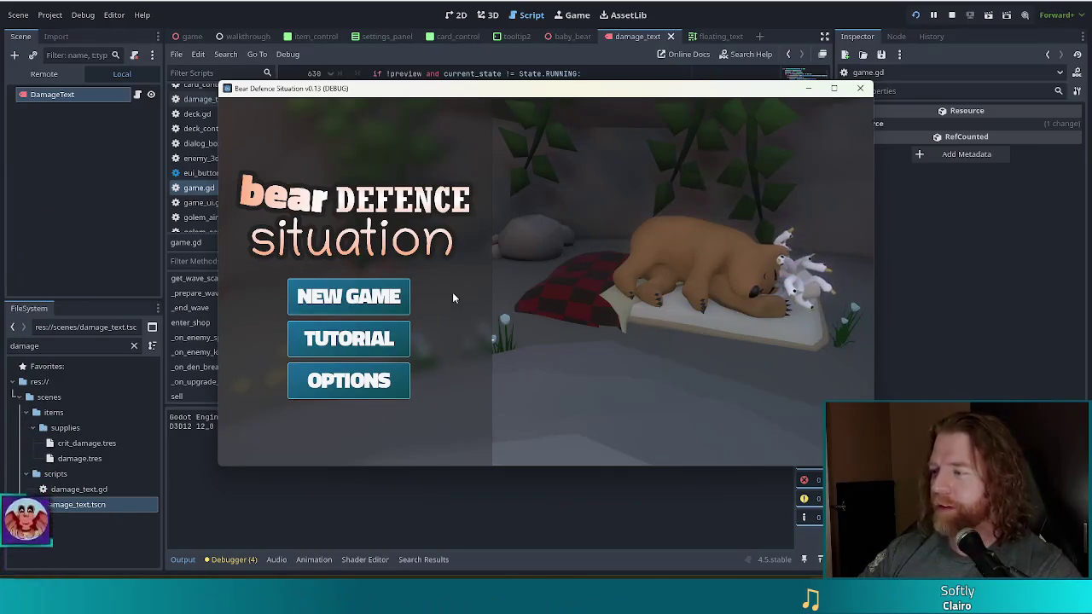
- Start a new game, set the enemy with set_enemy golem_fire, and go to the battlefield
left_click(346, 296)
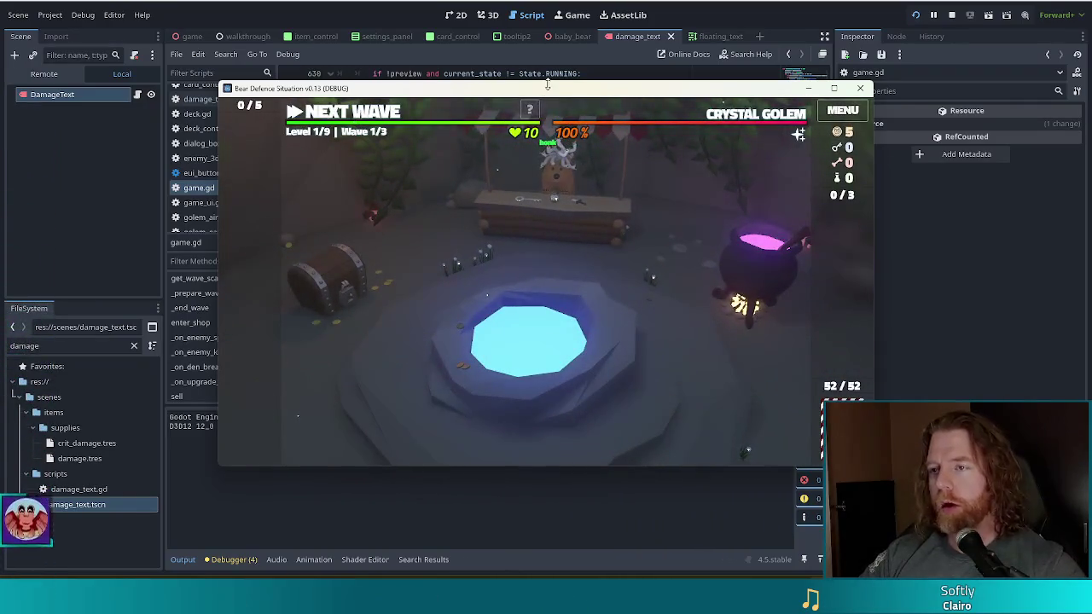
key("grave")
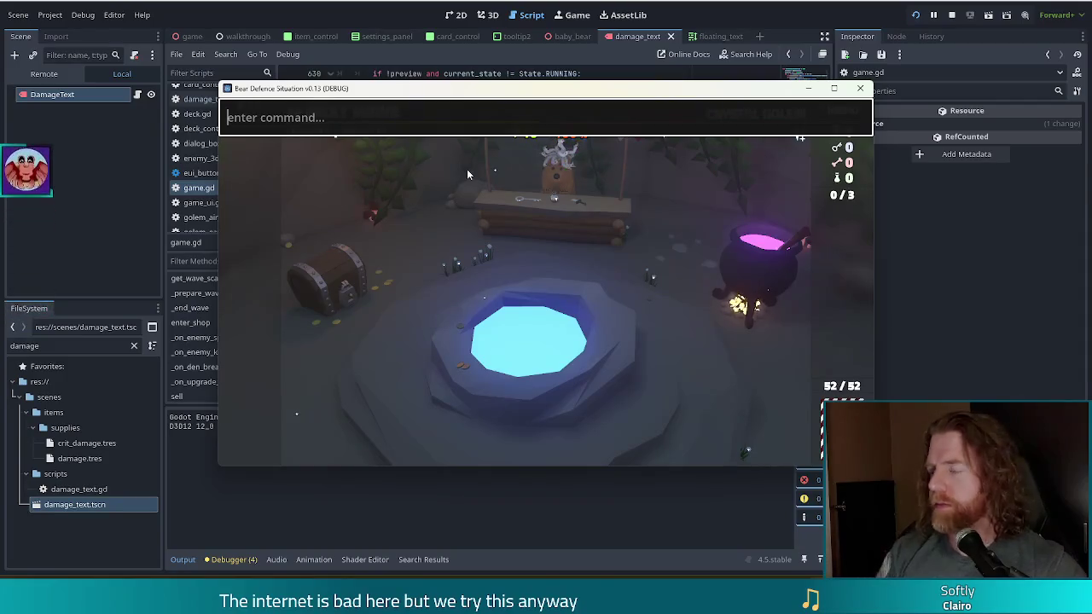
type("golem")
key("ctrl+a")
type("set_e")
type("golem_fire")
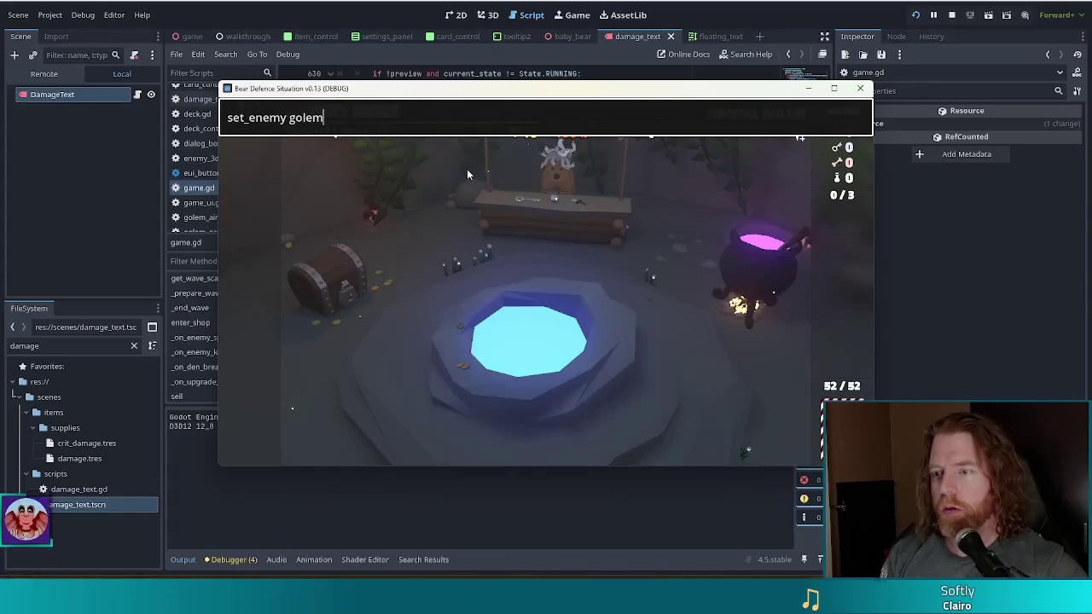
key("Return")
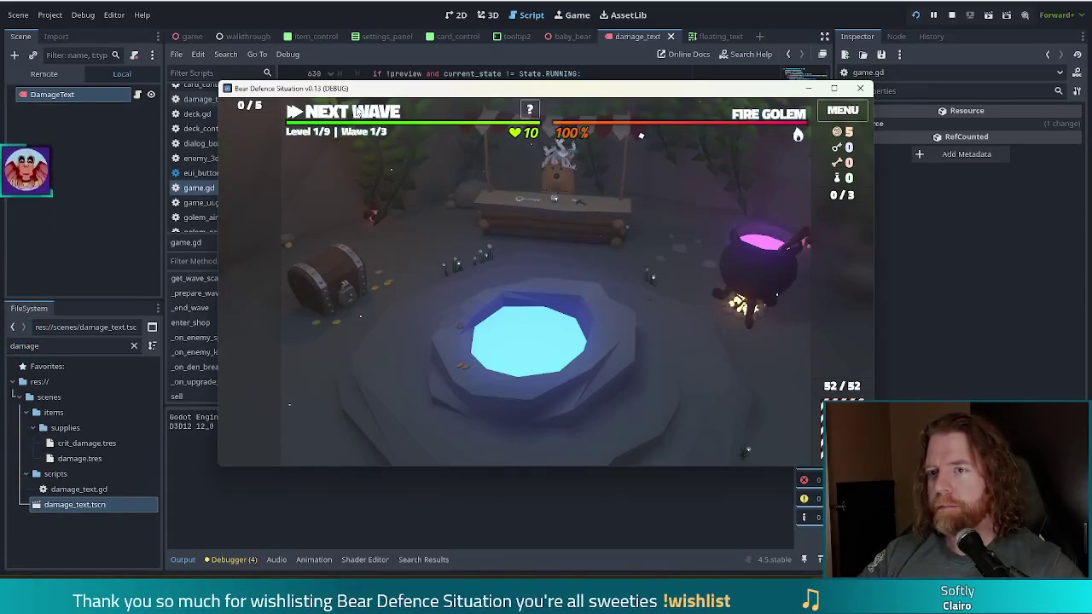
left_click(345, 113)
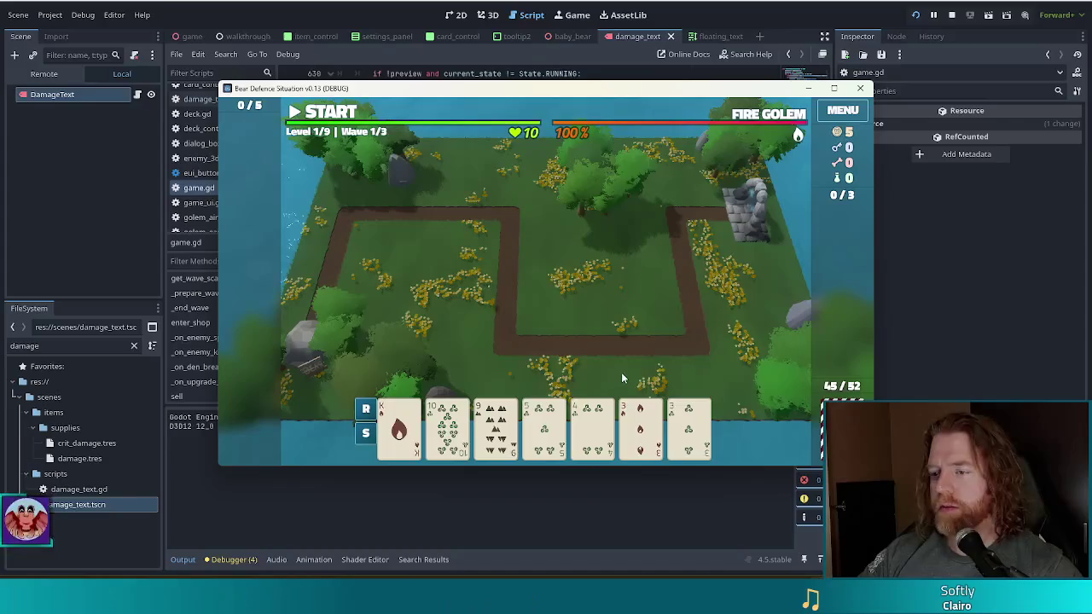
- Play a wave, then build a ballista from the king fire High Card and place it
left_click(603, 441)
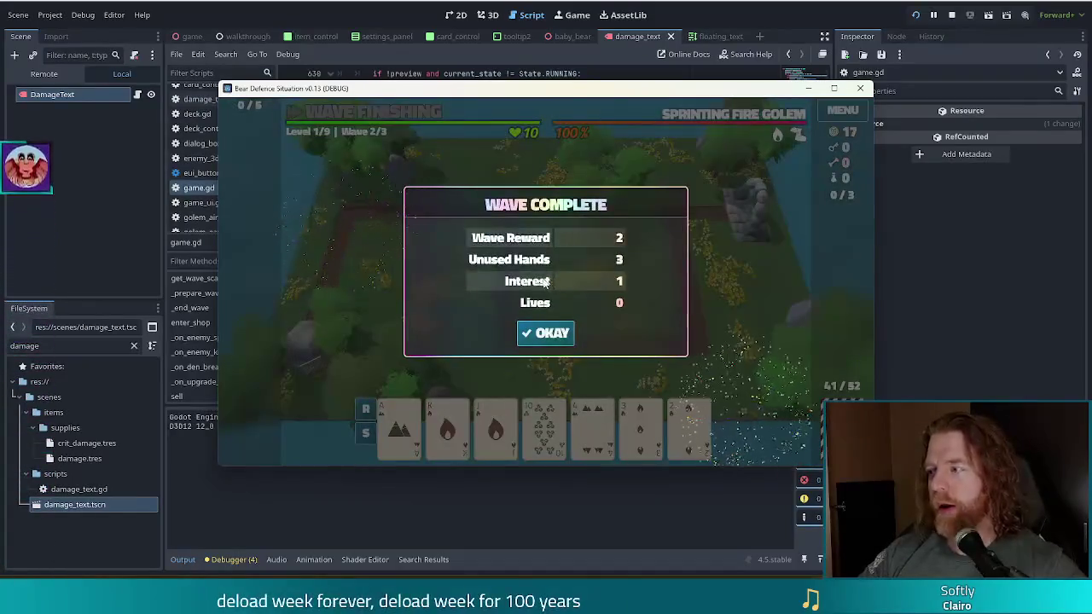
left_click(535, 333)
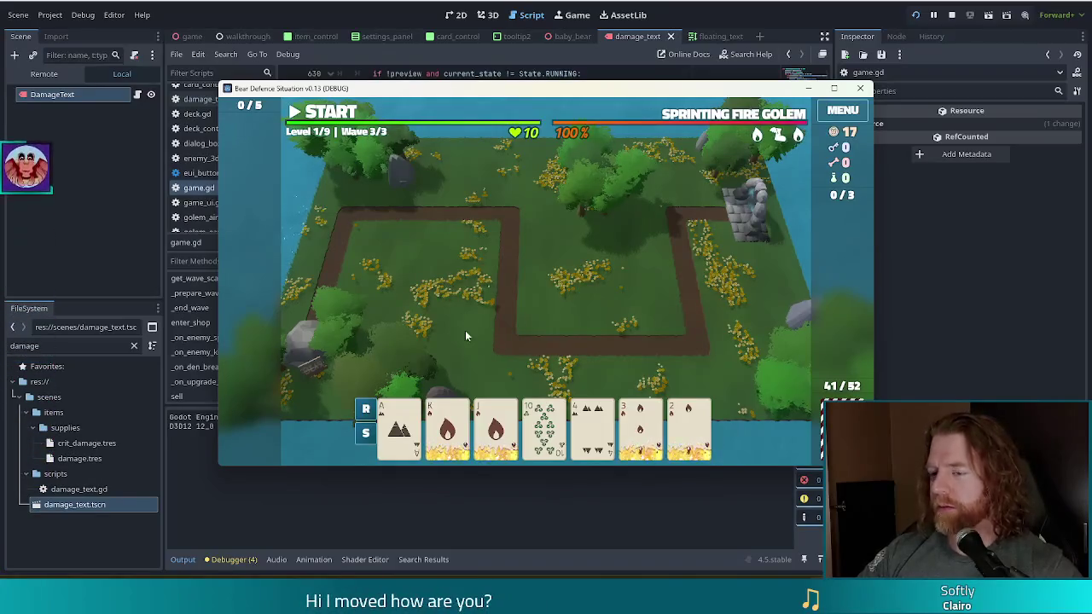
left_click(447, 426)
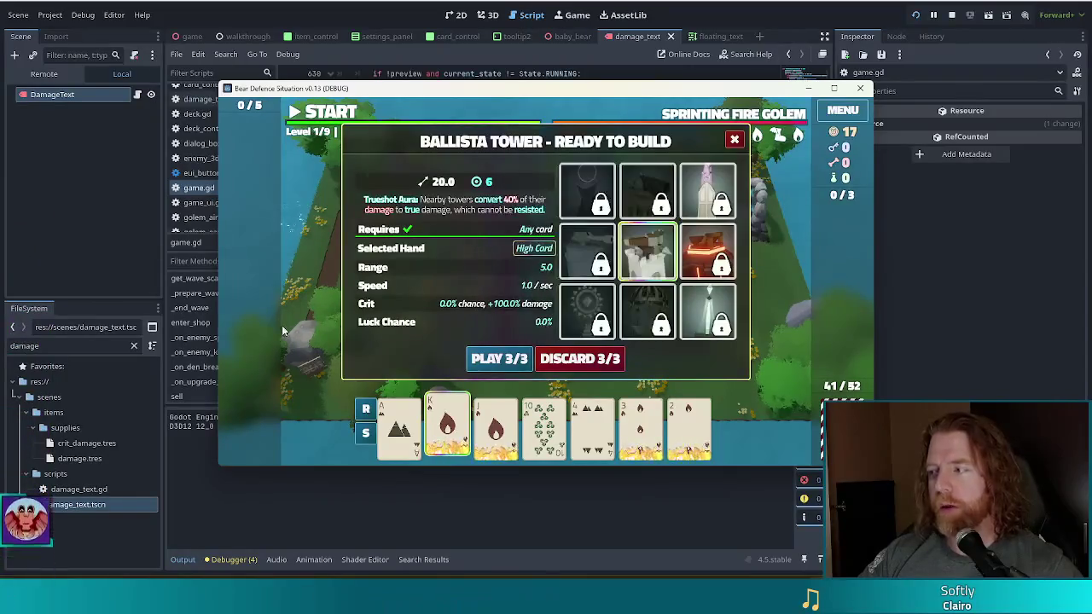
left_click(499, 358)
left_click(641, 301)
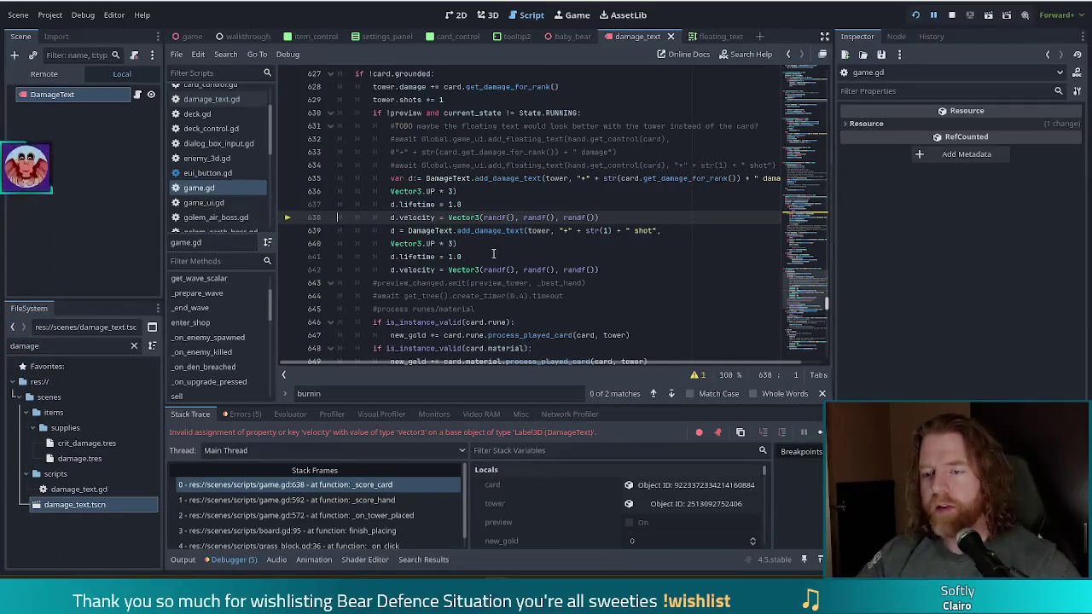
left_click(214, 99)
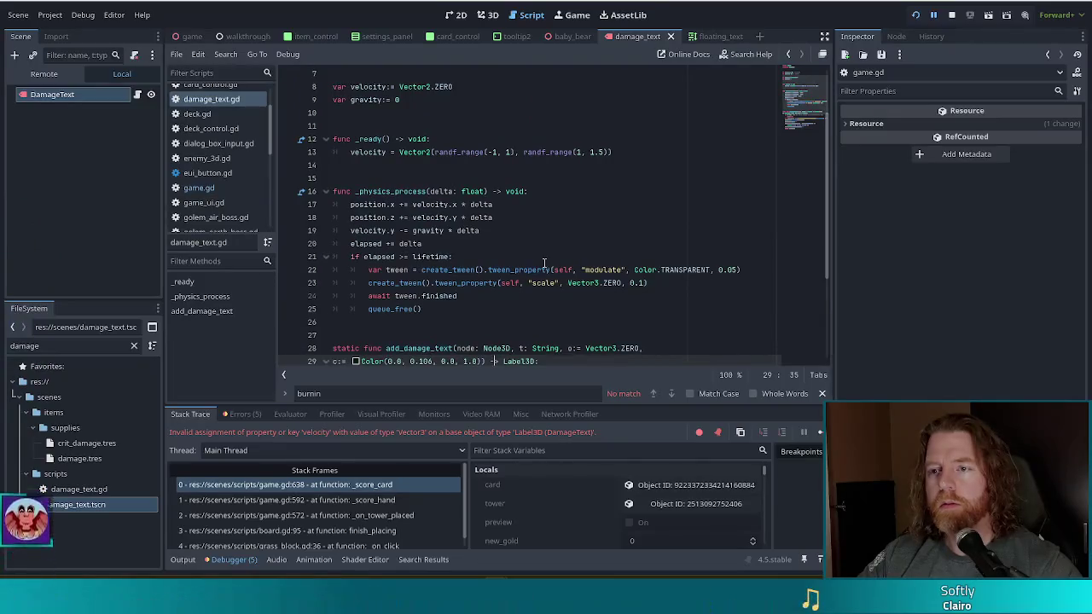
scroll(546, 262, "up", 2)
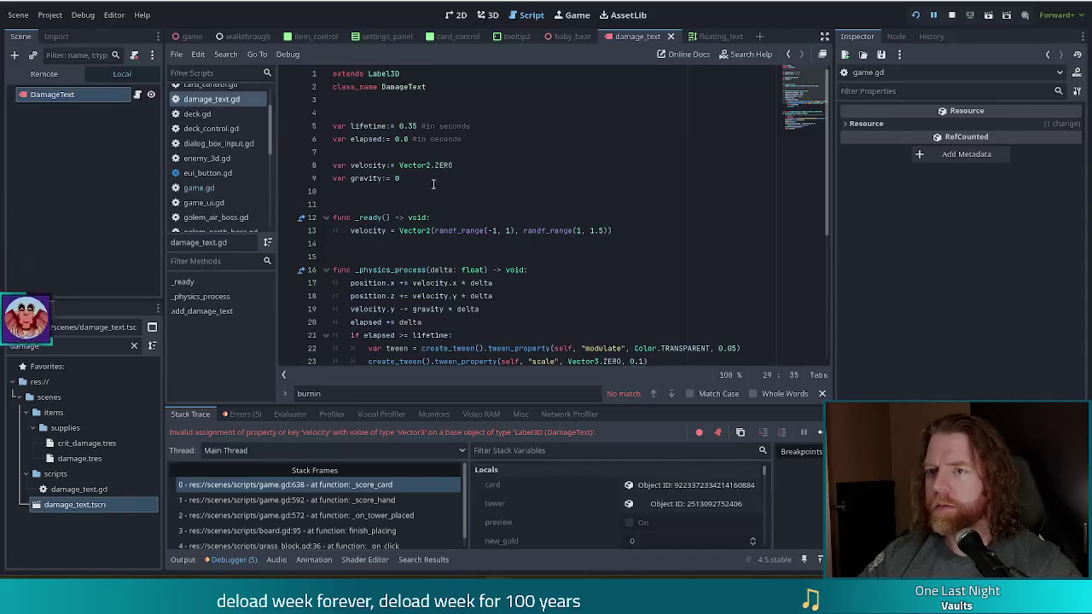
scroll(460, 205, "down", 6)
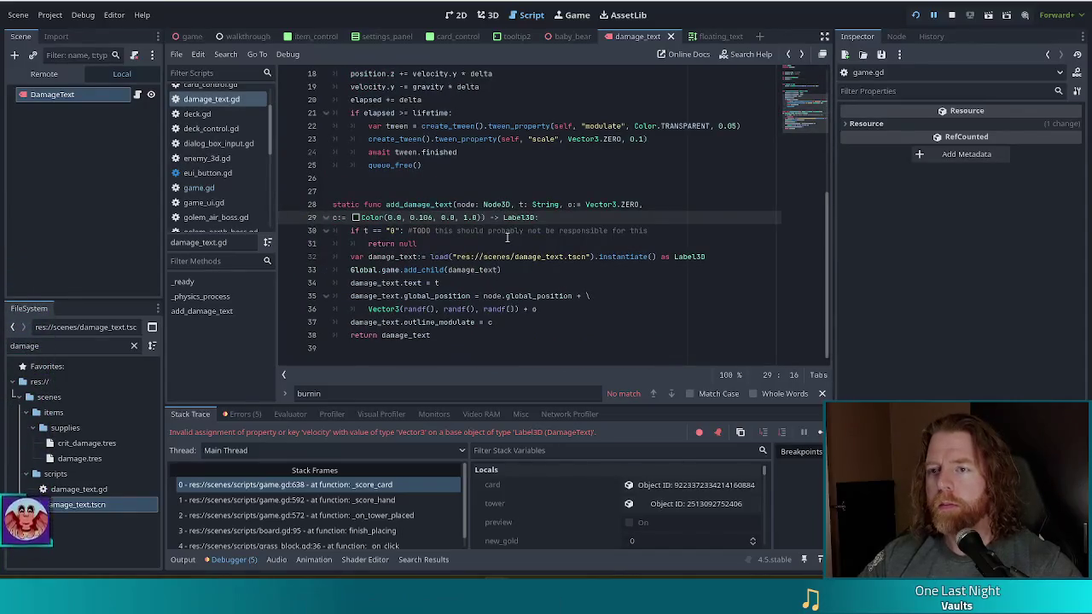
key("alt+Left")
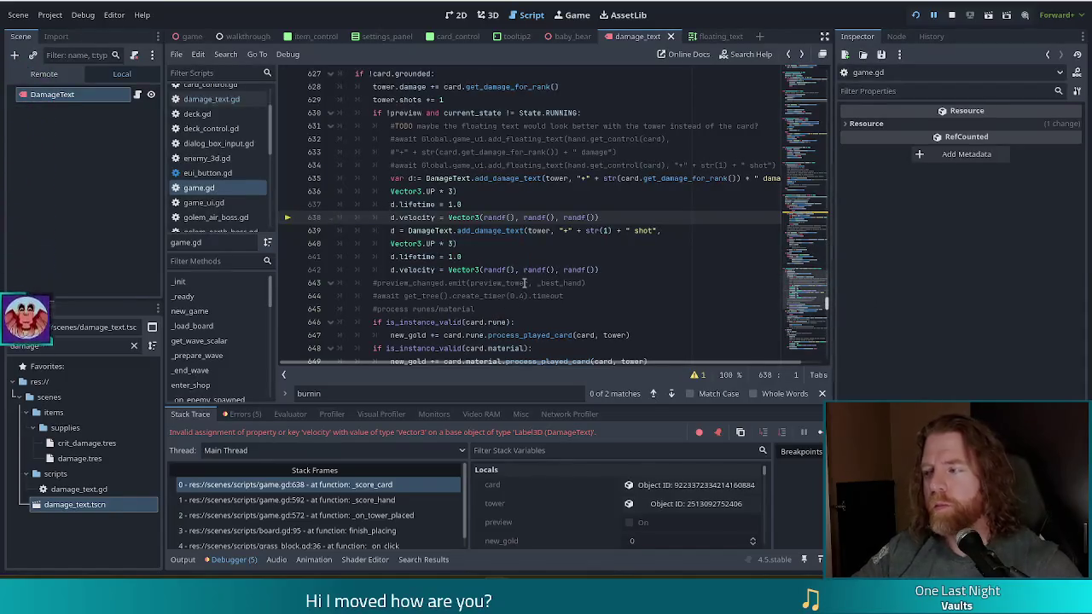
left_click(211, 99)
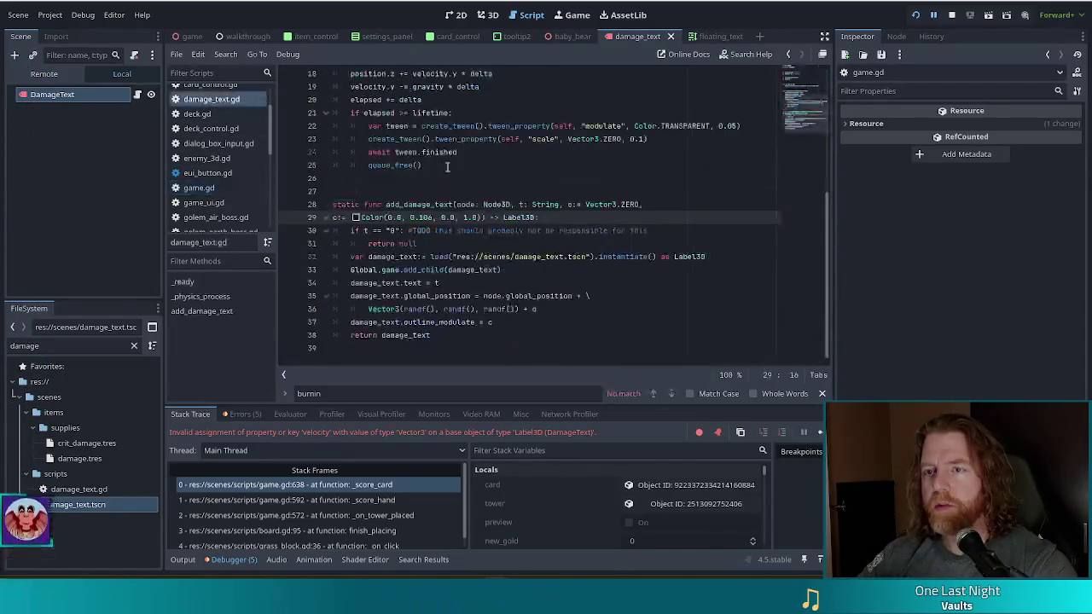
scroll(431, 165, "up", 5)
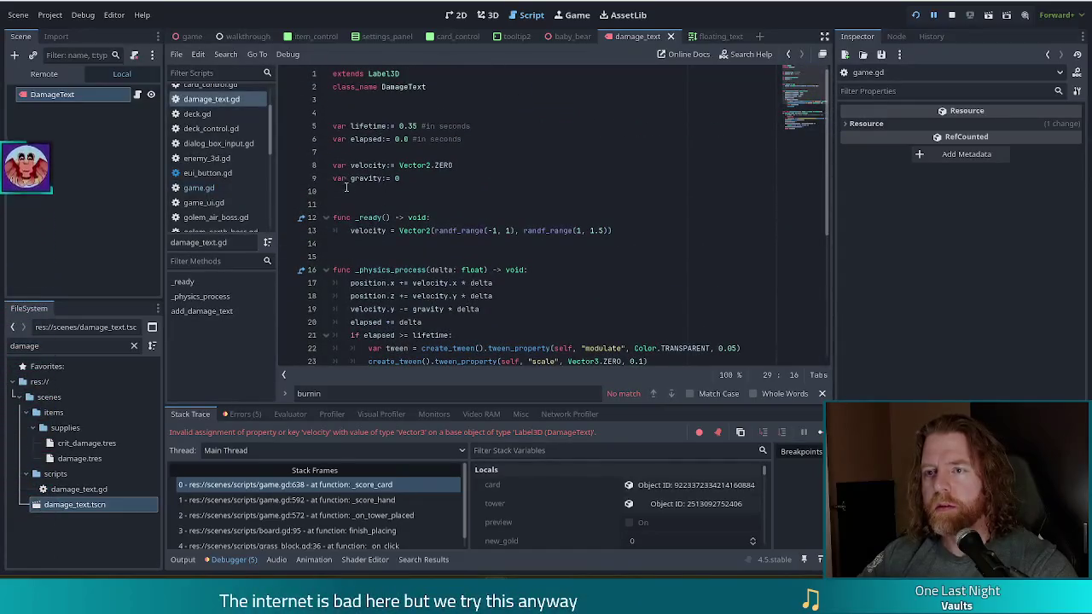
left_click(355, 165)
mouse_move(413, 166)
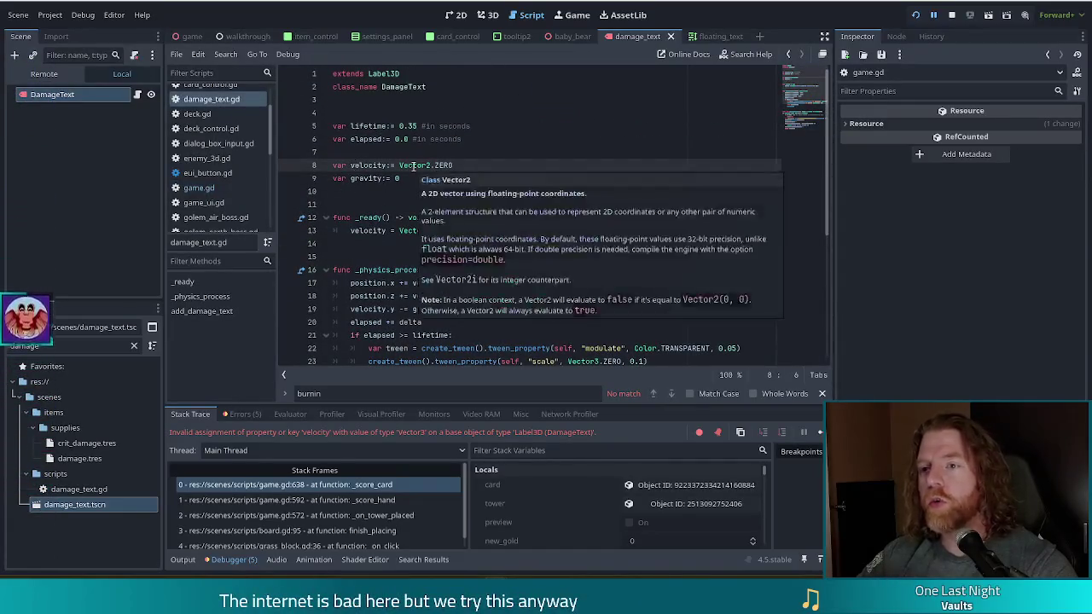
key("alt+Left")
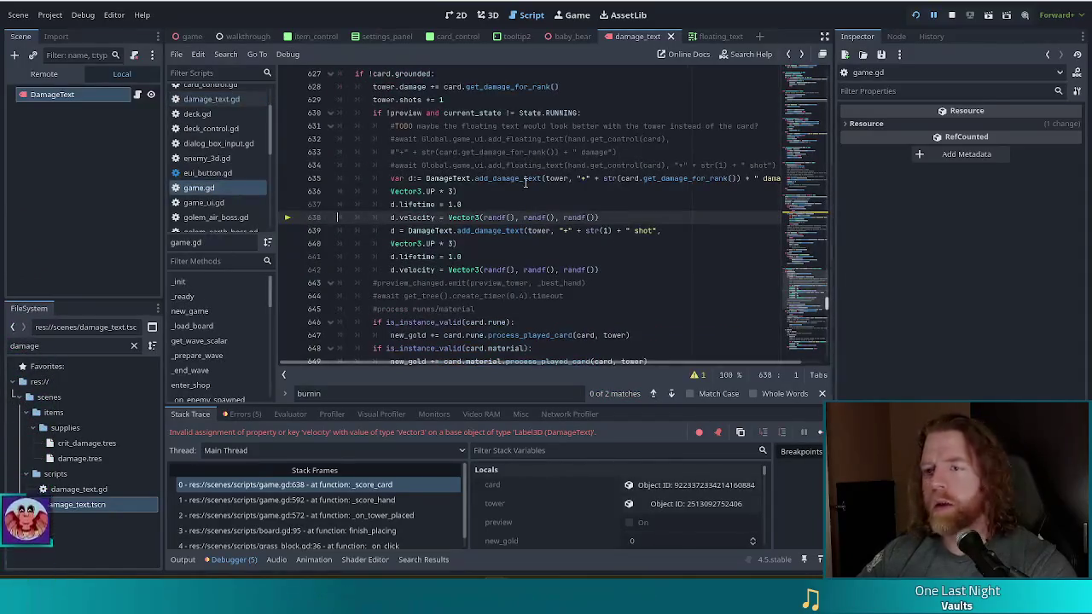
left_click(478, 217)
- Change the velocities on lines 638 and 642 to Vector2(randf(), randf())
key("BackSpace")
type("2")
key("Right")
key("ctrl+shift+Right")
key("ctrl+shift+Right")
key("ctrl+shift+Right")
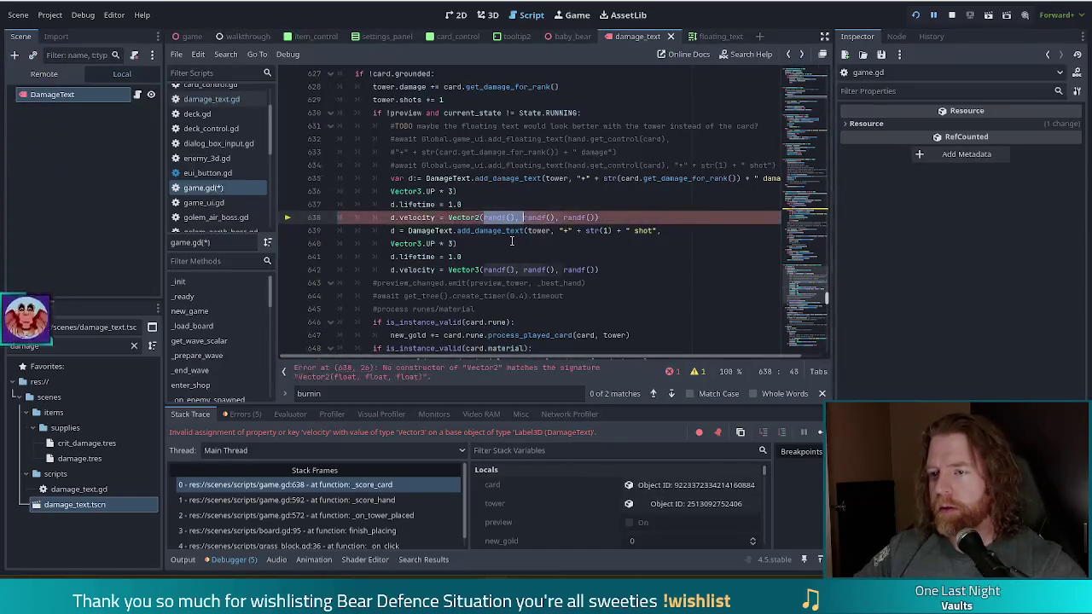
key("BackSpace")
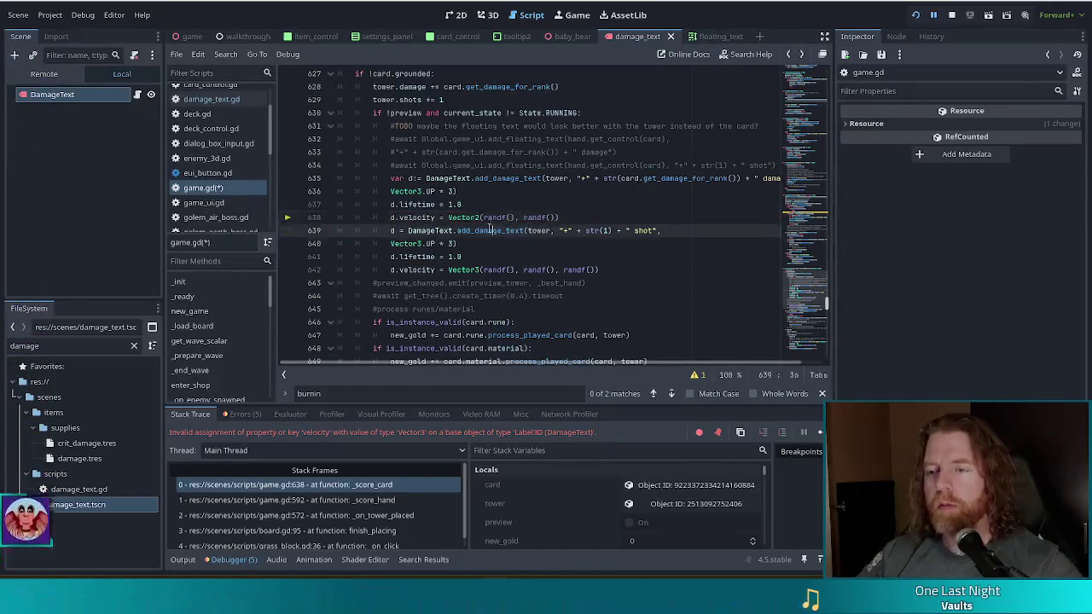
left_click(480, 269)
key("BackSpace")
type("2")
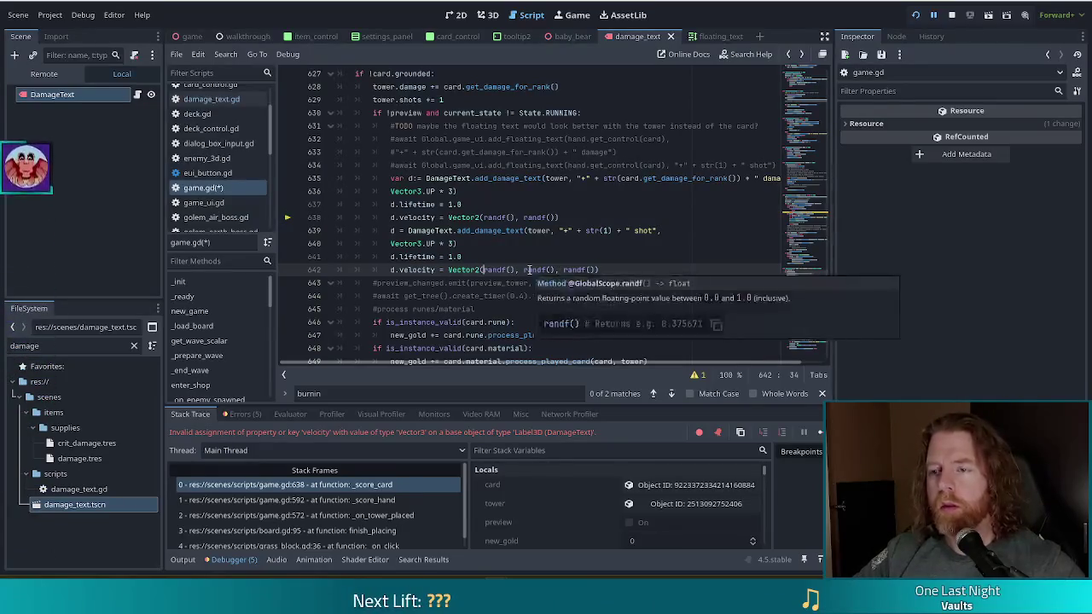
key("Right")
key("ctrl+shift+Right")
key("ctrl+shift+Right")
key("ctrl+shift+Right")
key("shift+Left")
key("shift+Left")
key("BackSpace")
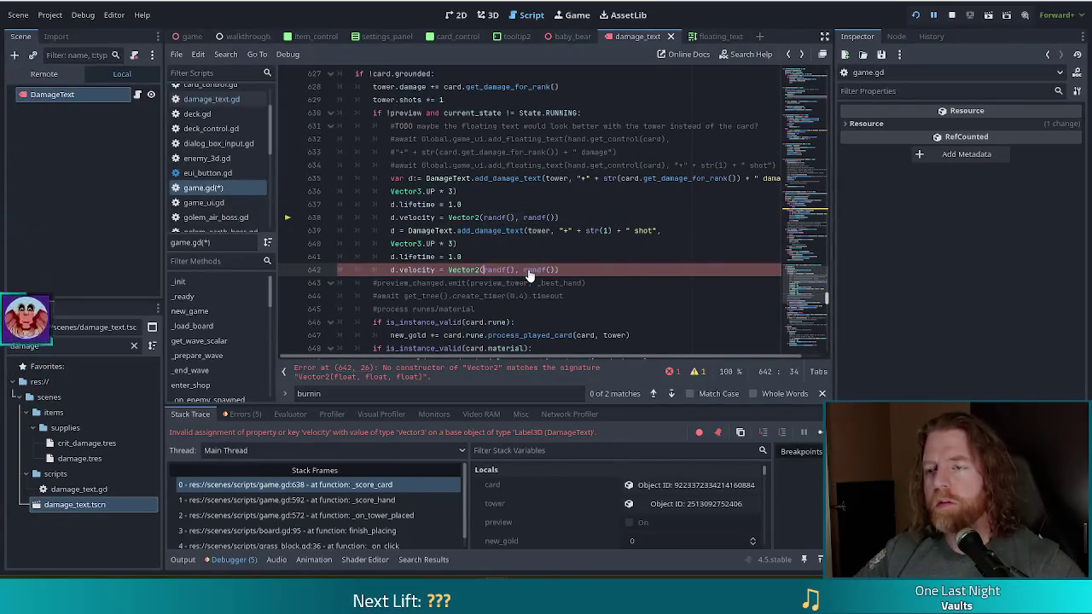
- Make line 670's -1 lives velocity Vector2(randf(), randf()) and relaunch the game
scroll(529, 274, "down", 5)
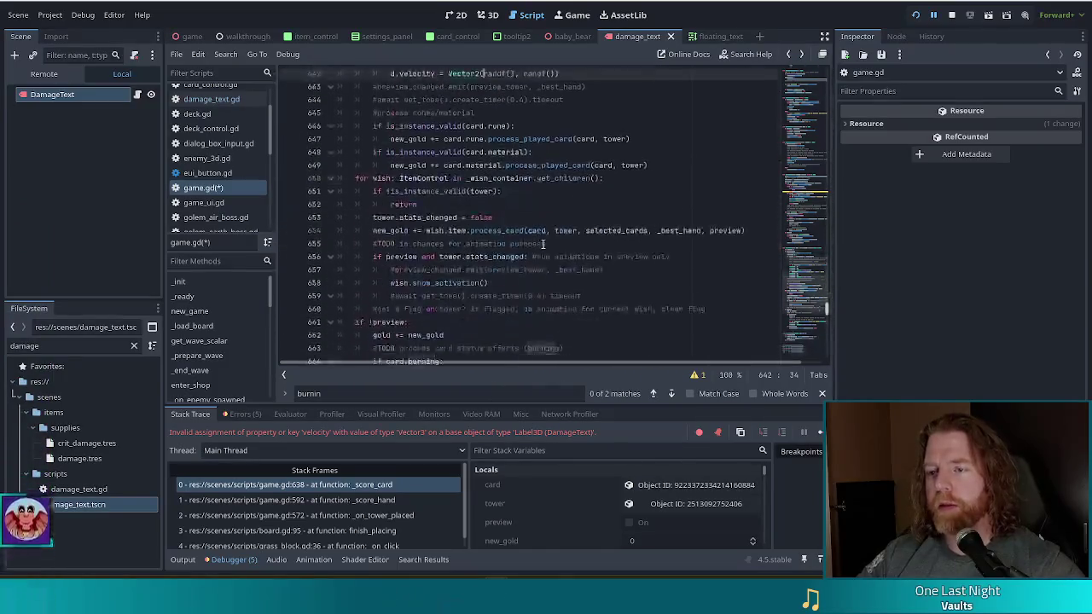
scroll(539, 243, "down", 5)
left_click_drag(524, 244, 481, 244)
key("BackSpace")
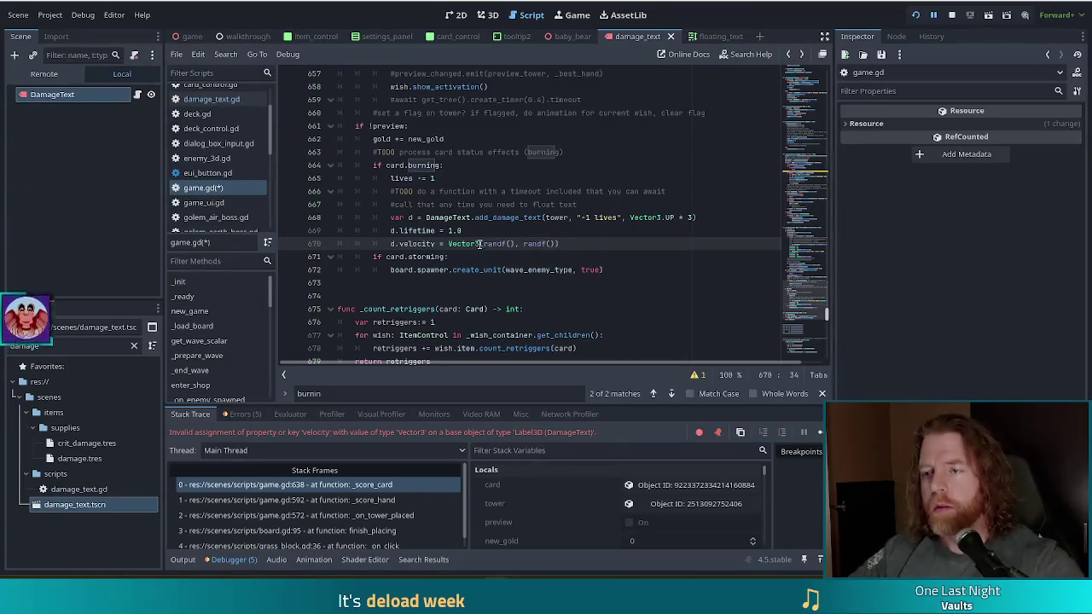
key("BackSpace")
type("2")
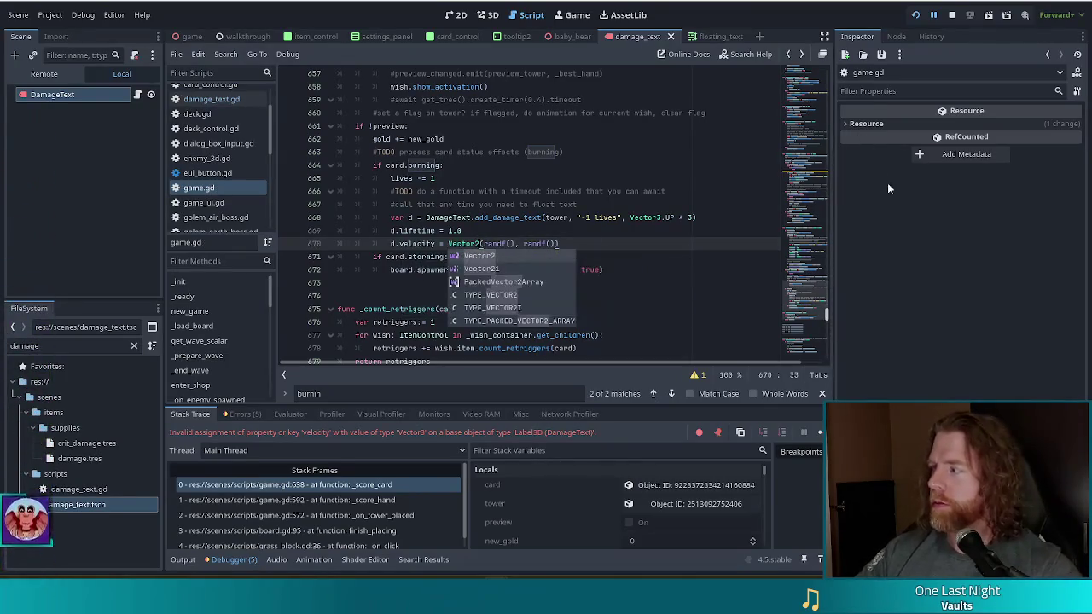
left_click(915, 15)
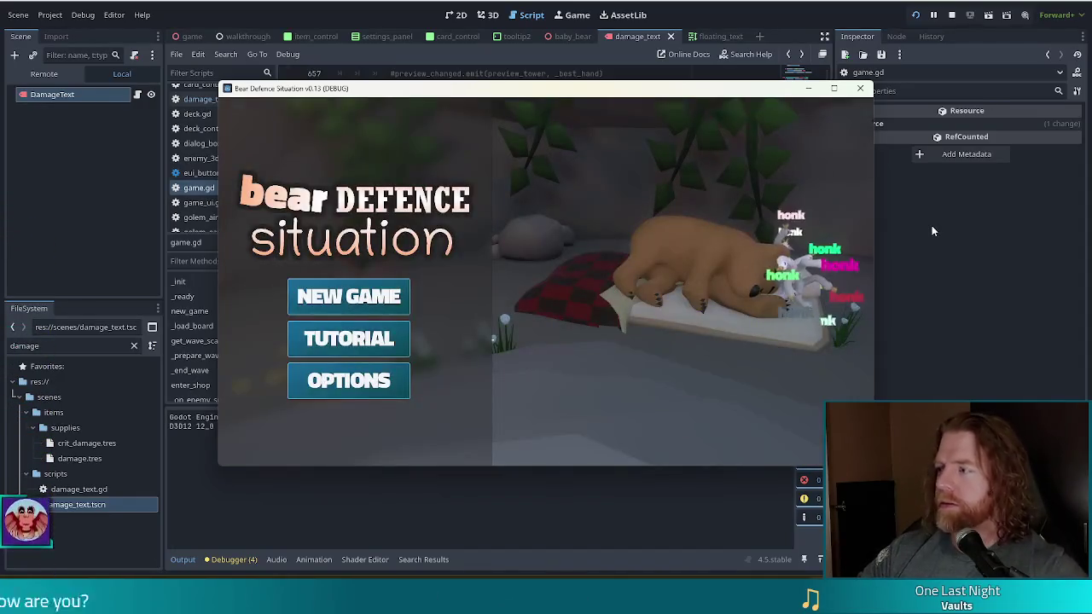
- Start a new game and set the enemy with the console command set_enemy golem_fire
left_click(407, 296)
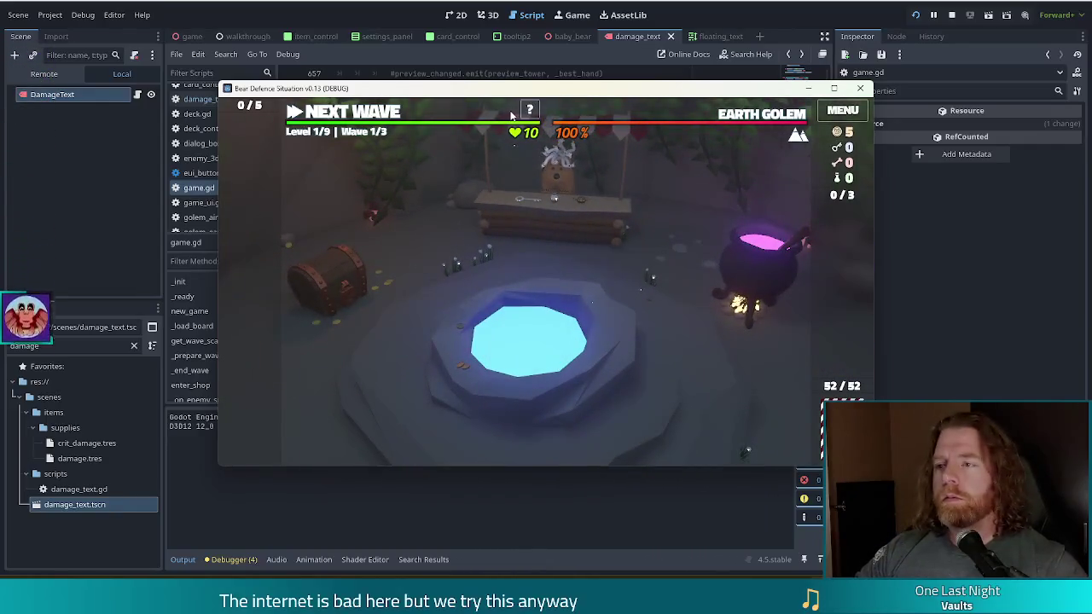
key("grave")
type("set_golem")
key("BackSpace")
key("BackSpace")
key("BackSpace")
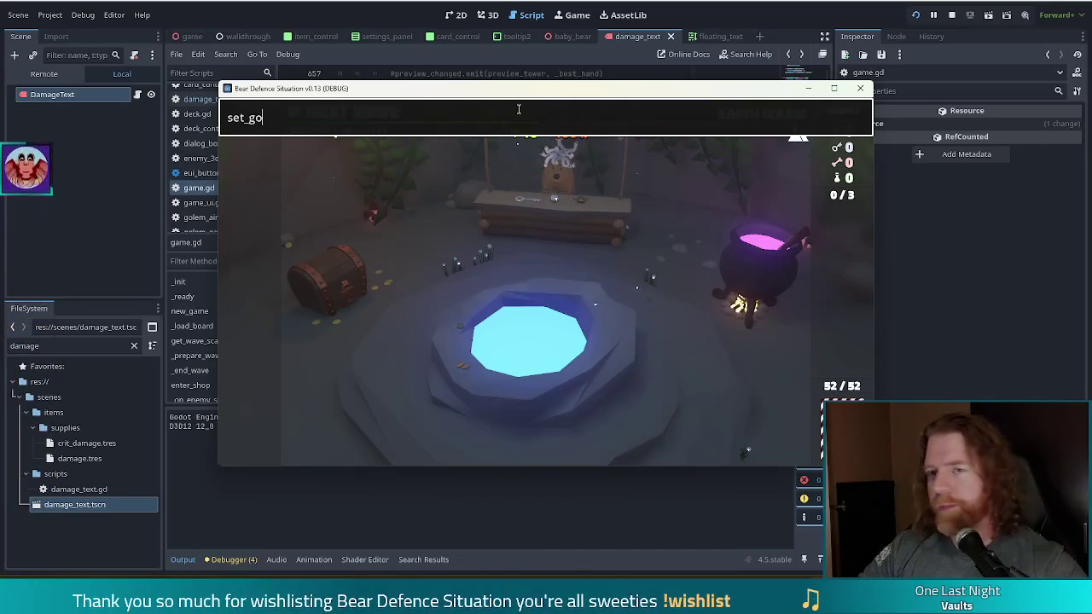
type("enemy golem_fire")
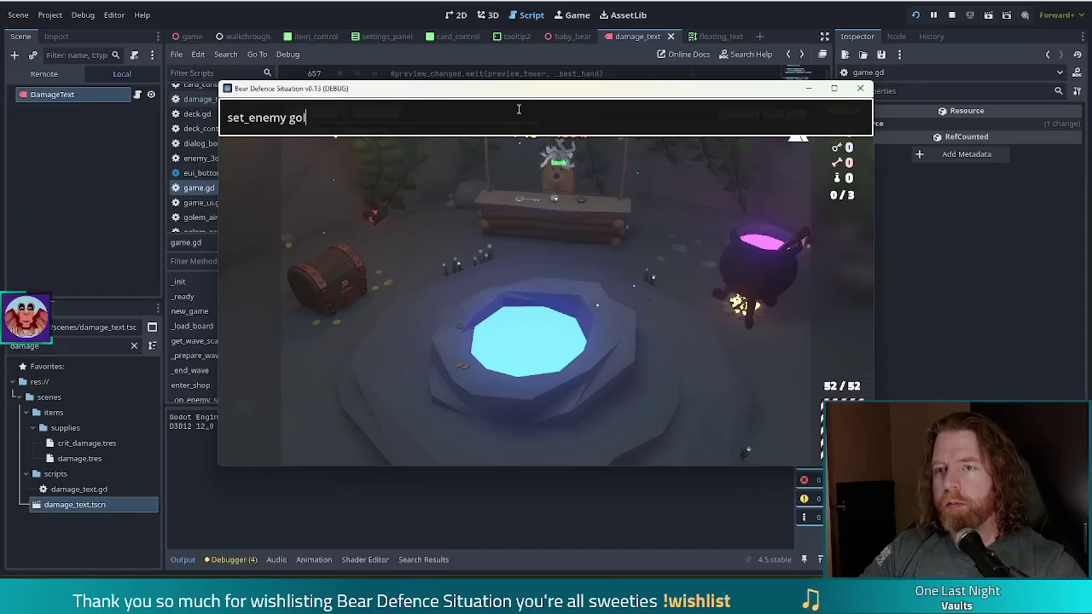
key("Return")
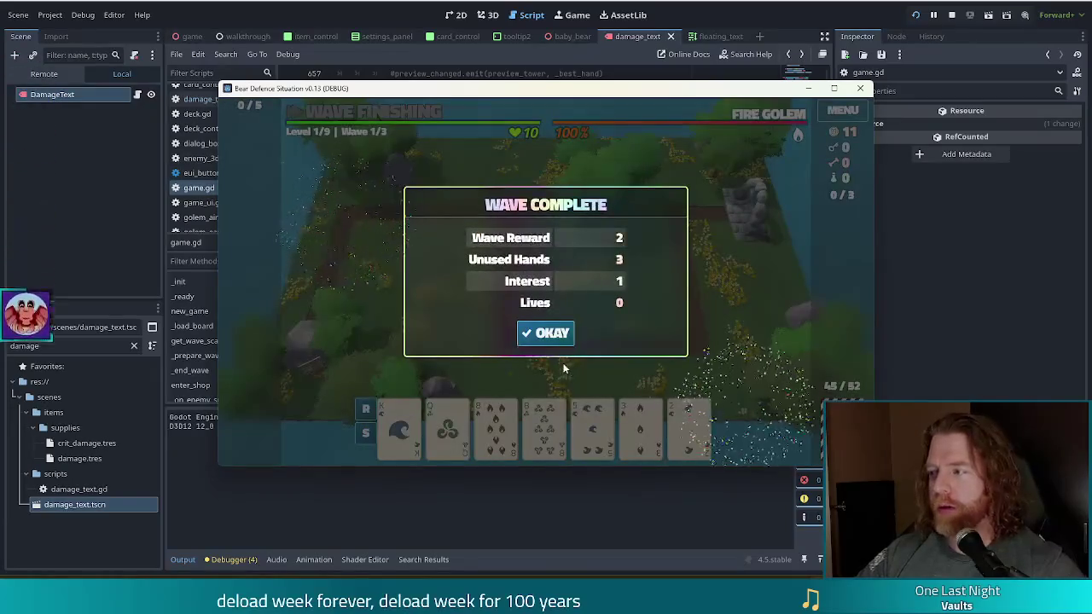
- Build and place a Ballista from the 8 of Fire and 8 of Wind pair, then return to the editor
left_click(546, 335)
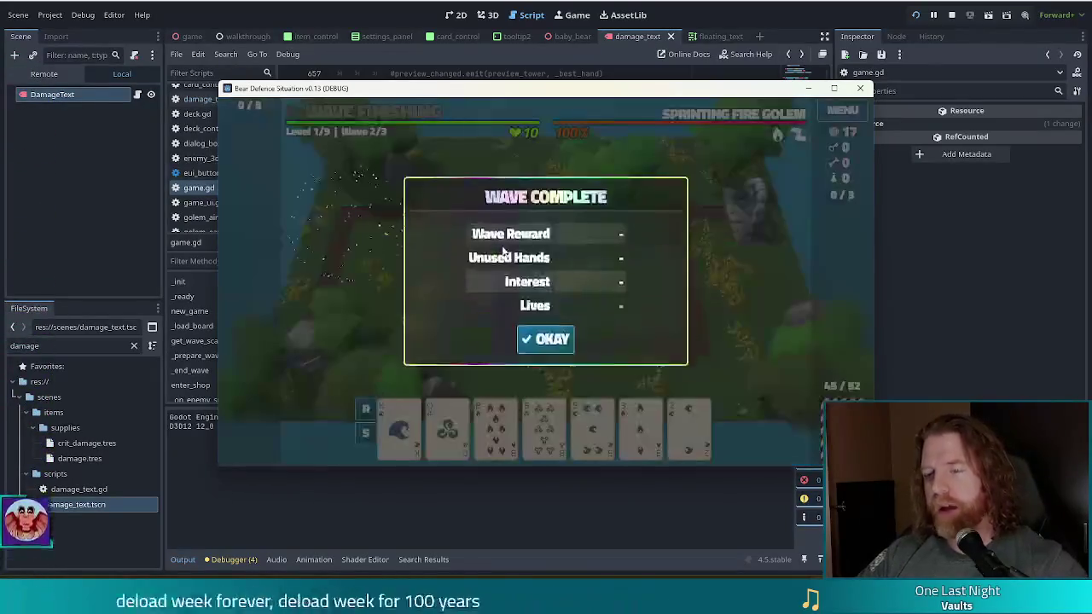
left_click(547, 329)
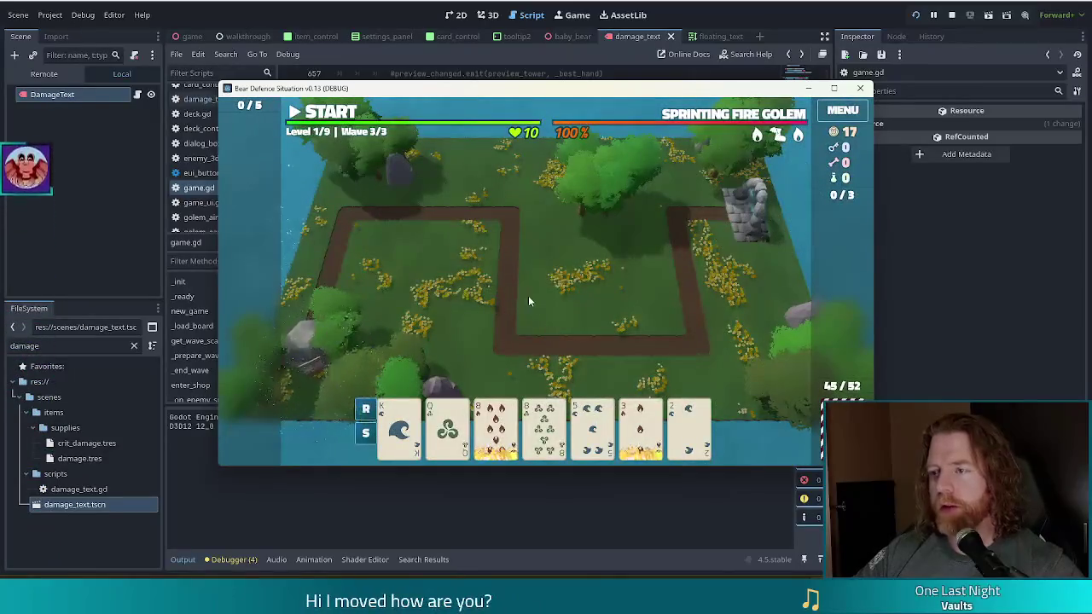
left_click(496, 431)
left_click(544, 430)
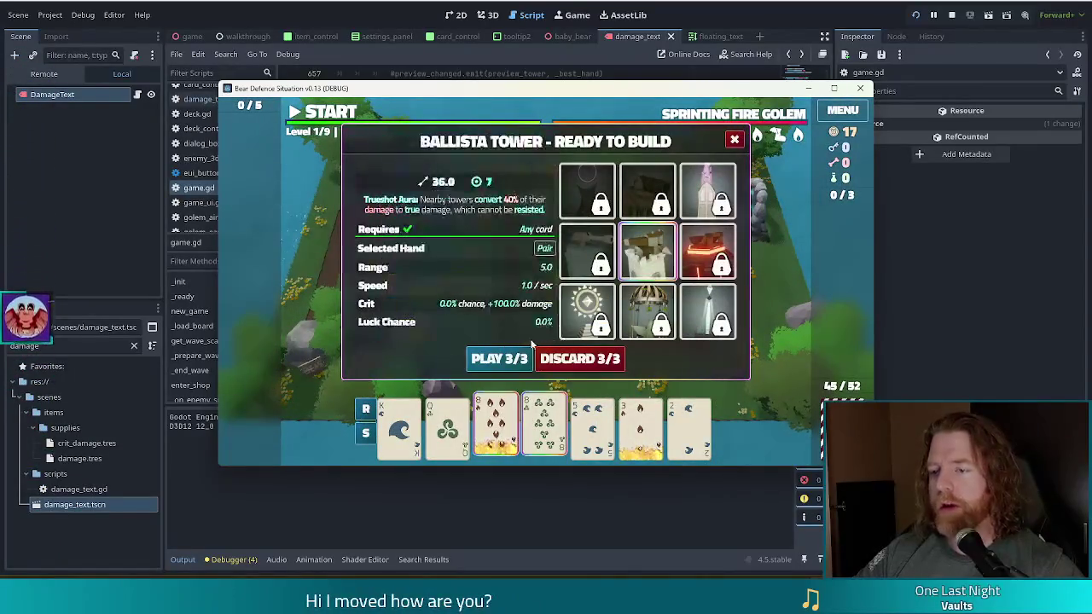
left_click(501, 358)
left_click(649, 283)
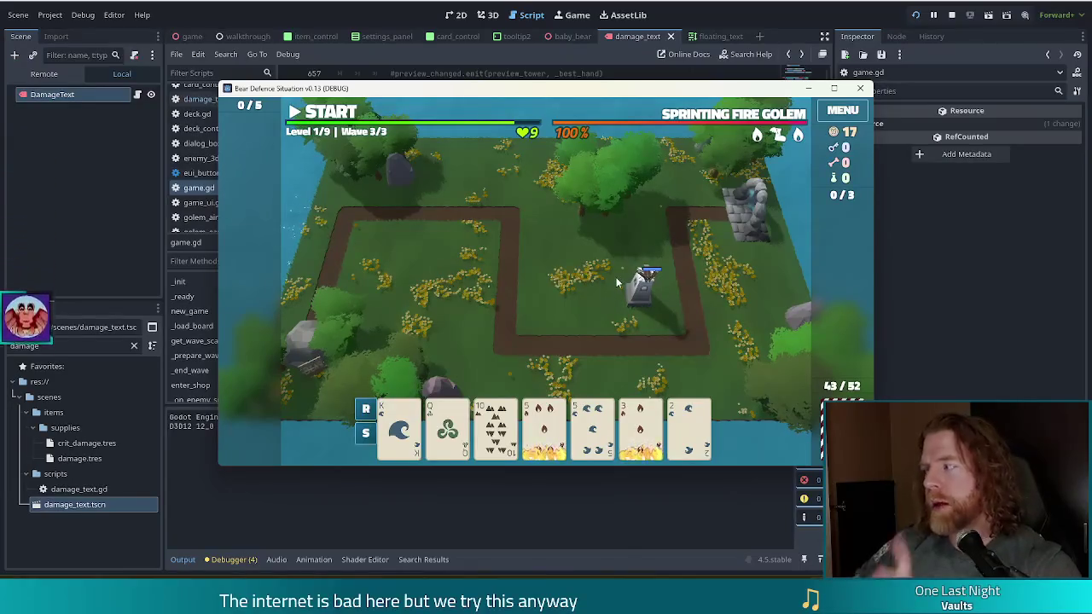
key("alt+Tab")
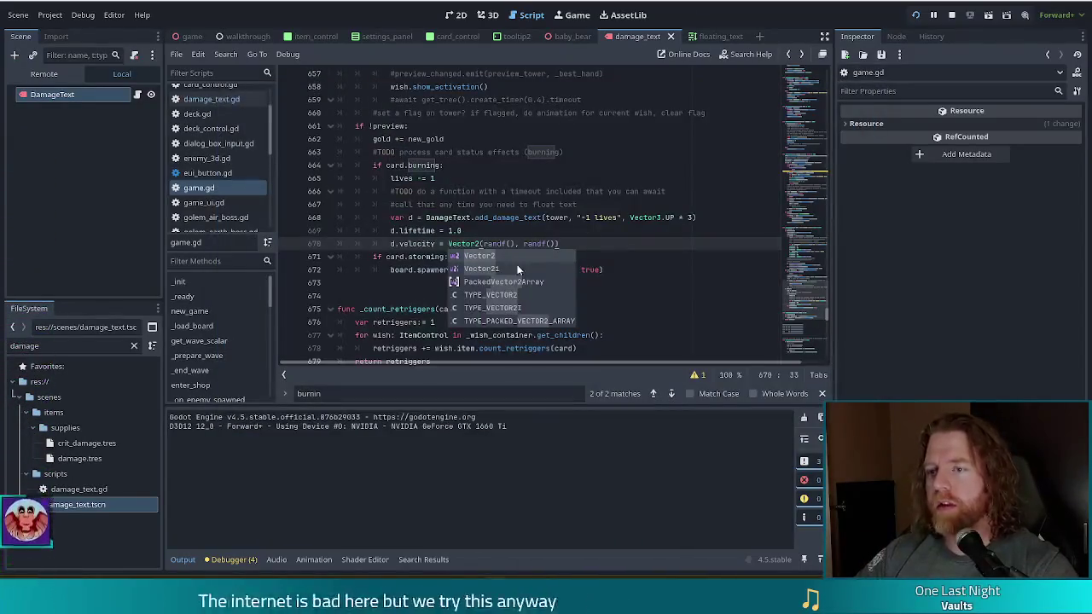
- Append * 5 to the Vector2(randf(), randf()) velocities on lines 638 and 642, then save game.gd
key("End")
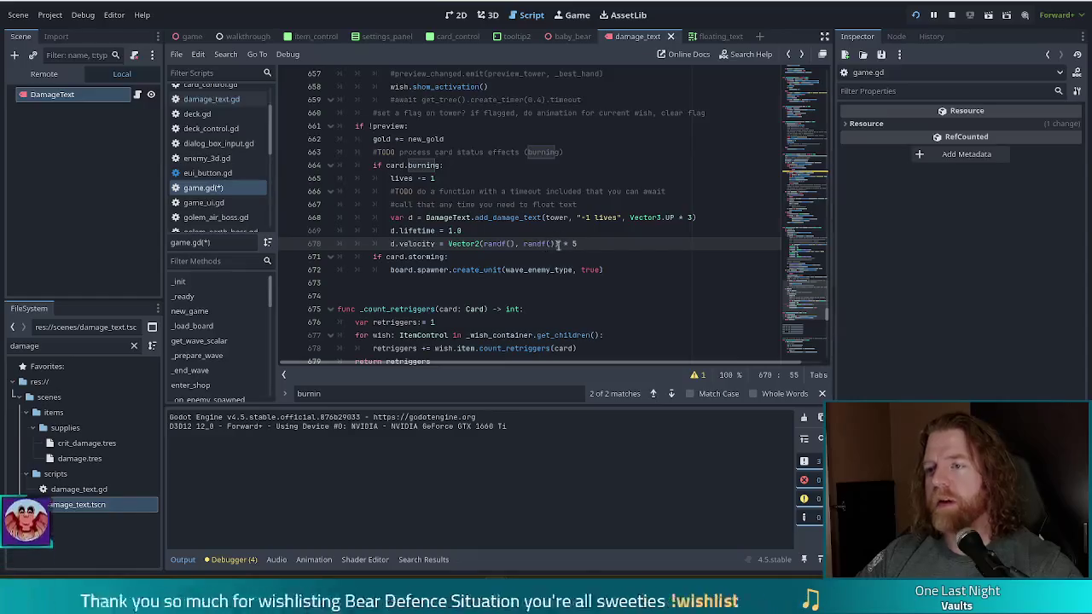
key("shift+Left")
key("shift+Left")
key("shift+Left")
key("ctrl+c")
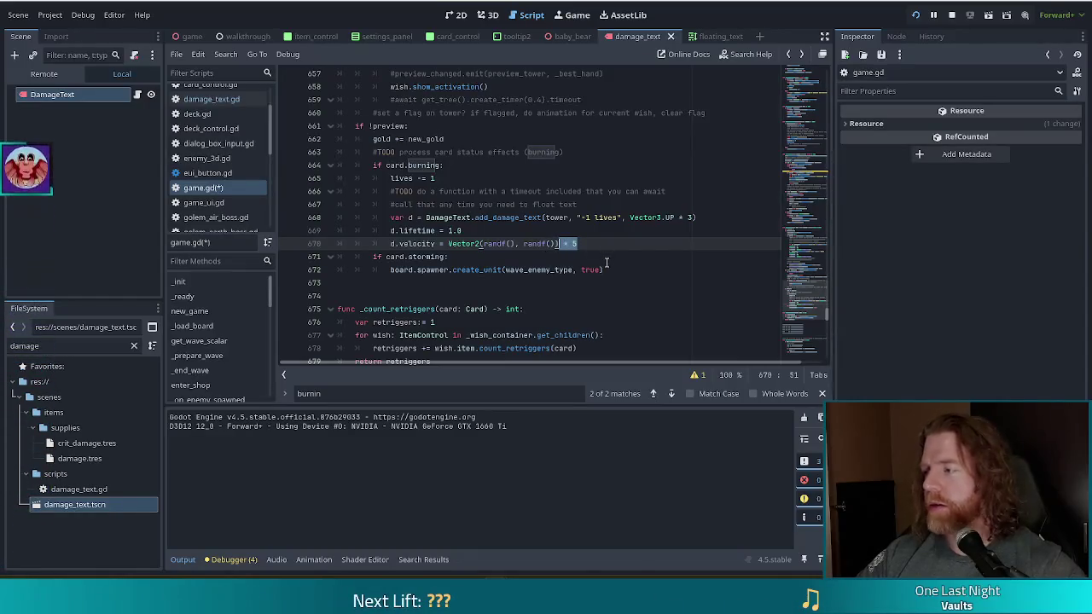
scroll(638, 249, "up", 4)
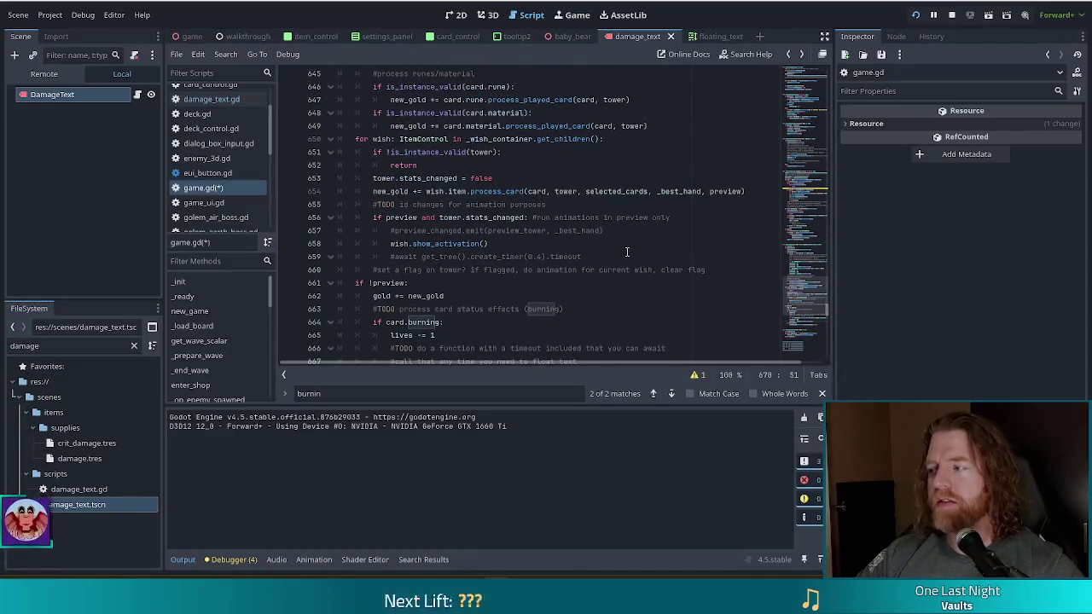
scroll(639, 237, "up", 5)
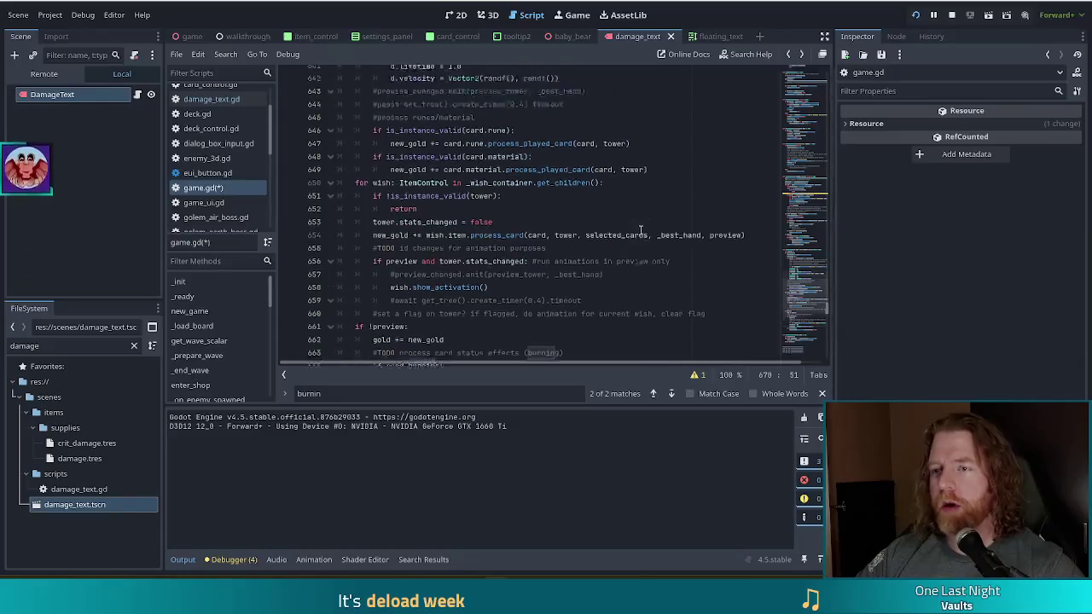
left_click(635, 231)
key("ctrl+v")
left_click(576, 179)
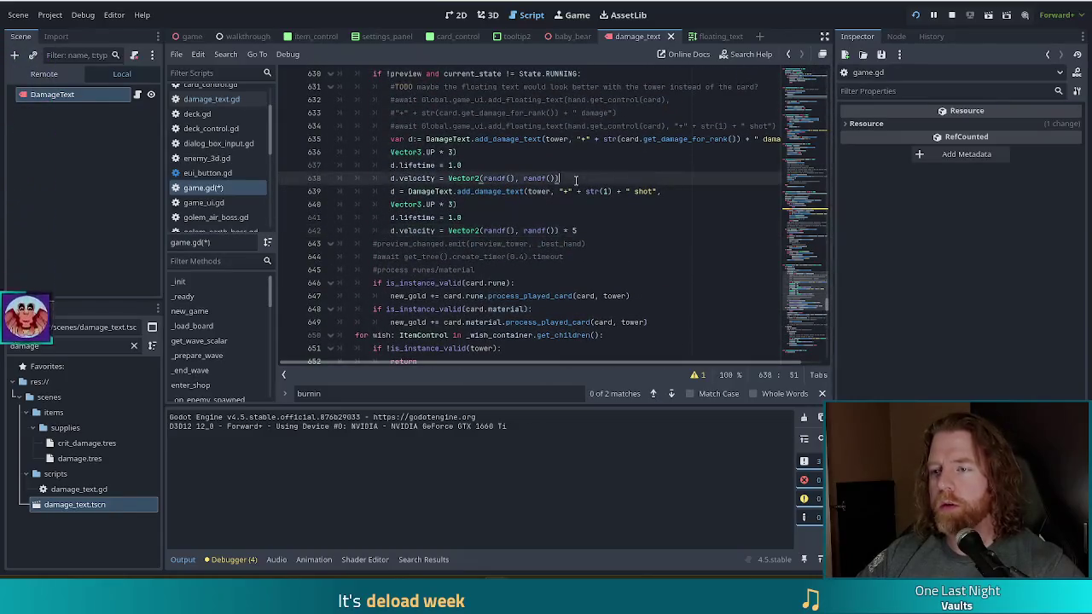
key("ctrl+s")
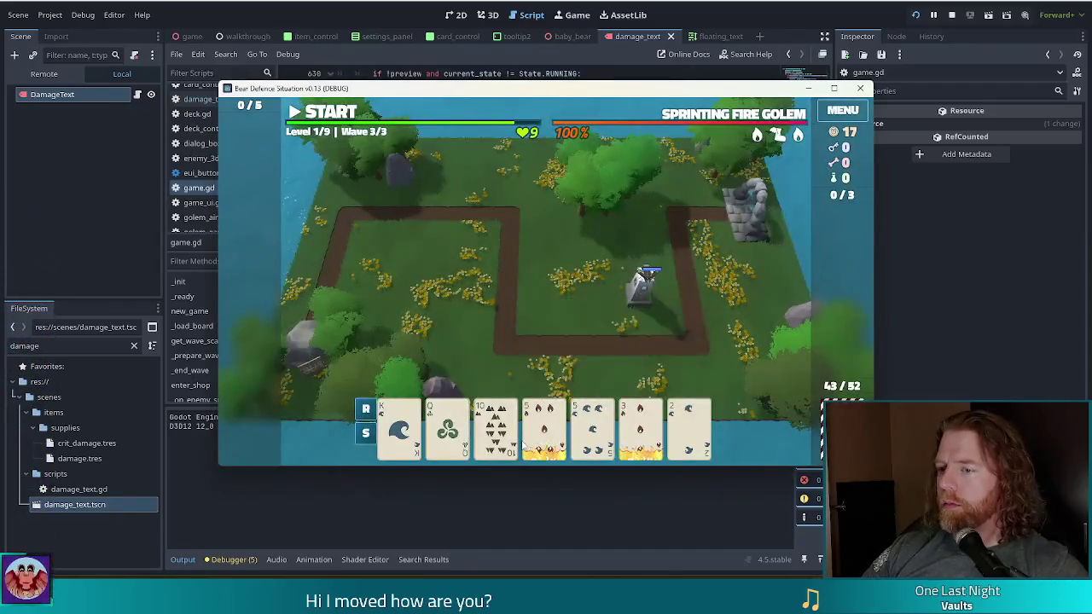
- Play a card onto a Ballista tower, watch the damage popups against the fire golem, then return to game.gd
left_click(441, 321)
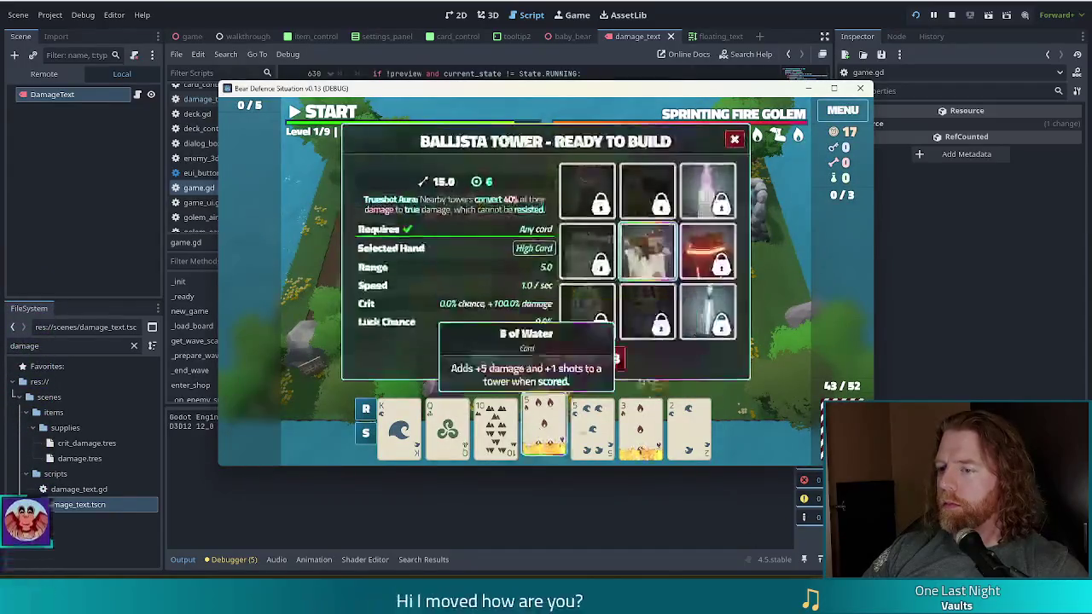
left_click(495, 360)
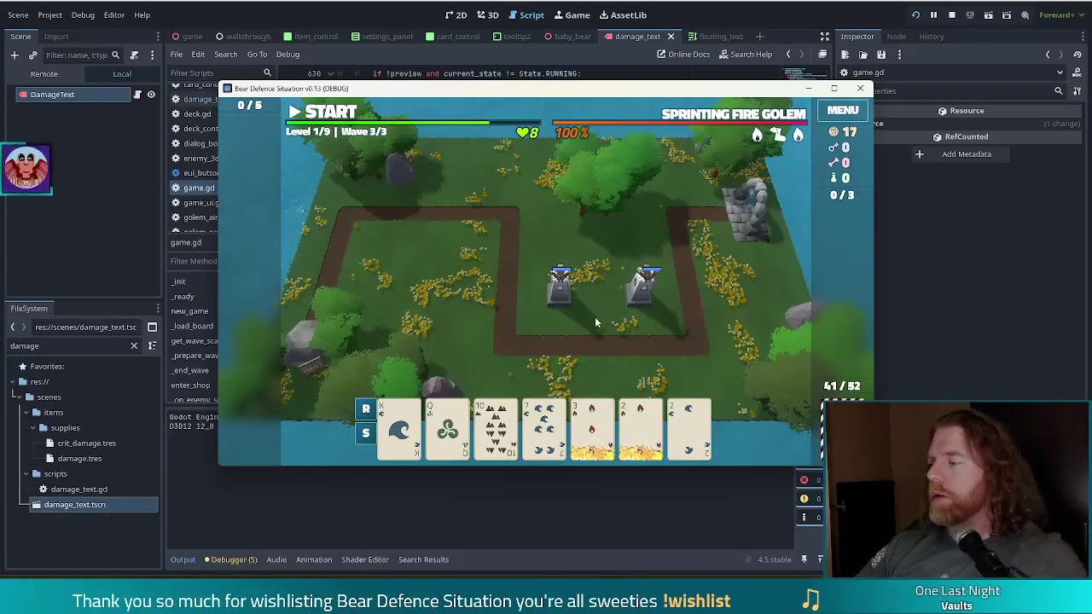
mouse_move(429, 458)
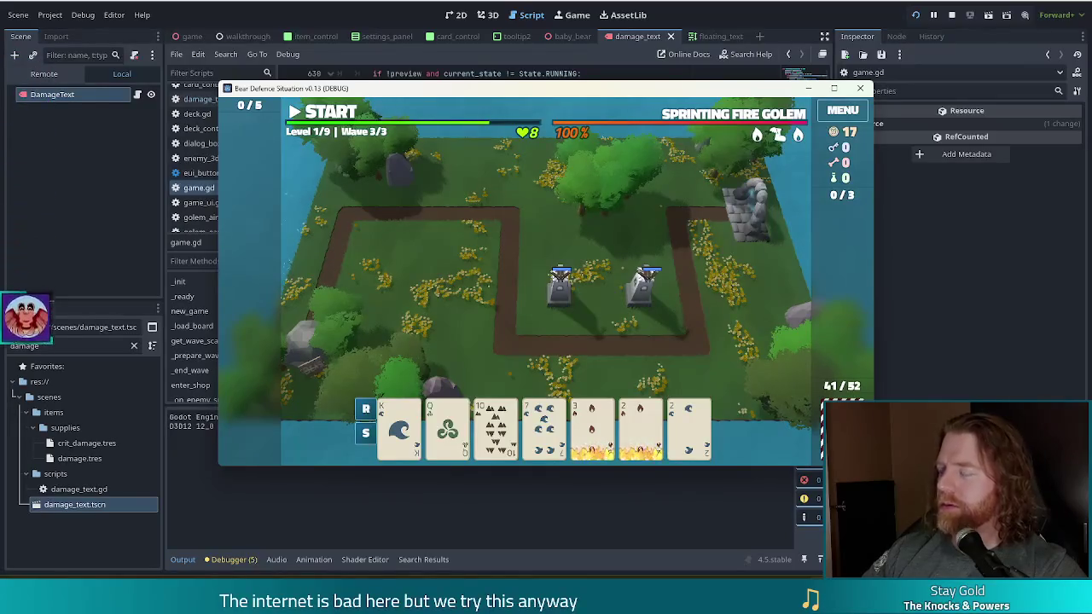
left_click_drag(588, 92, 556, 80)
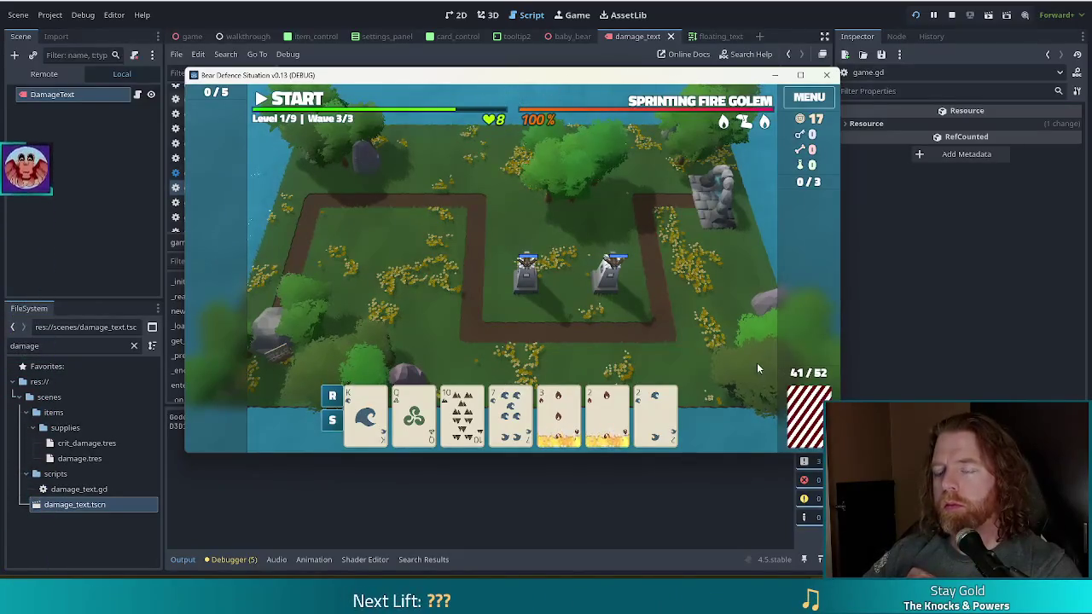
key("alt+Tab")
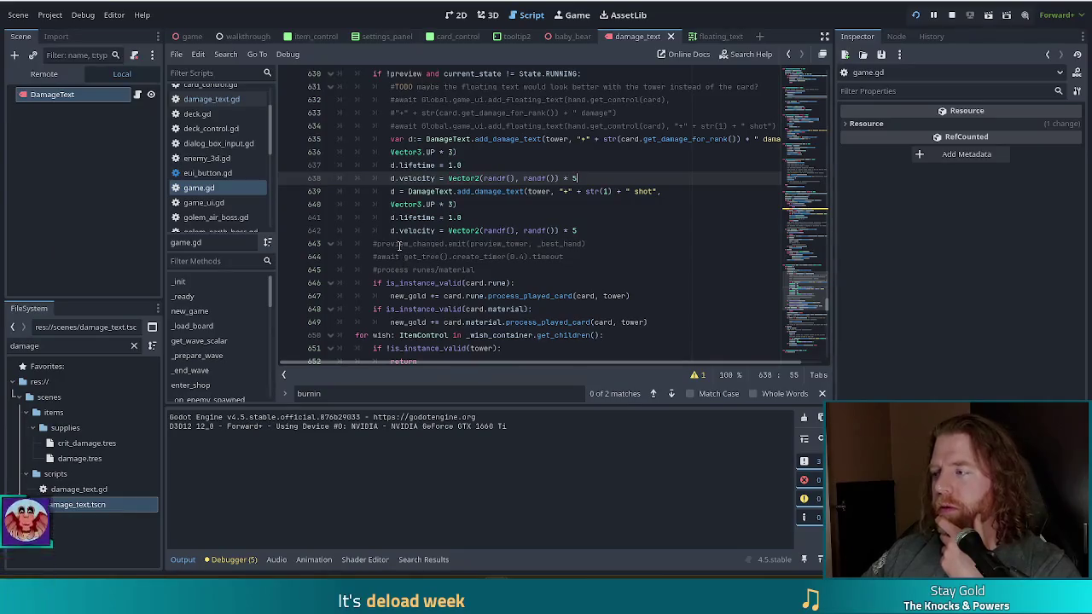
- Change the DamageText velocity multipliers on lines 642 and 638 from 5 to 3
left_click(467, 216)
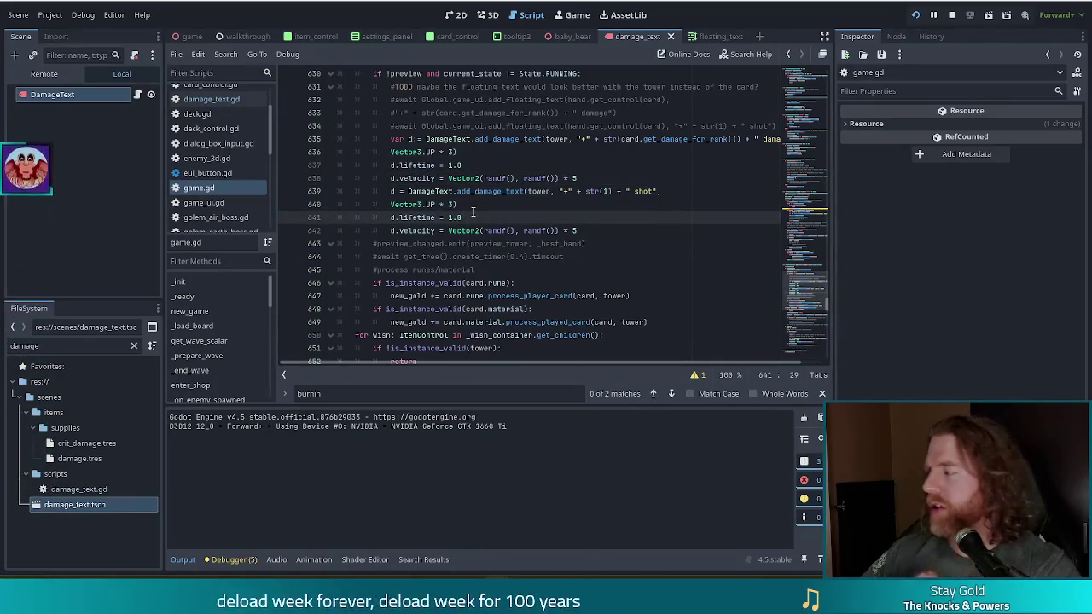
left_click(582, 231)
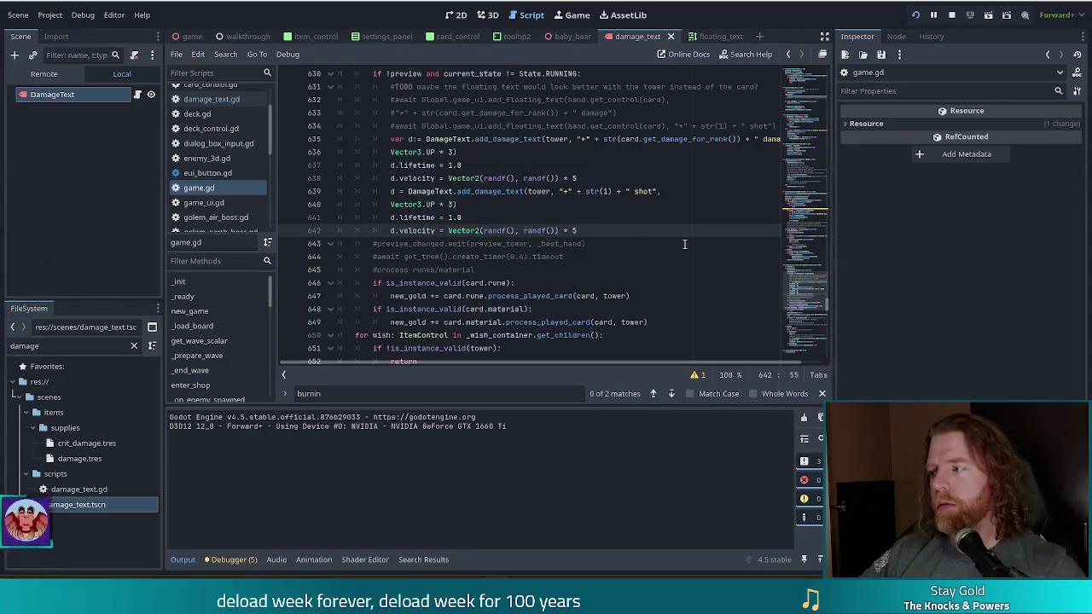
key("BackSpace")
type("3")
left_click(602, 178)
key("BackSpace")
type("3")
- Check the burning-lives velocity line 670, save game.gd, and retest with a Ballista hand
scroll(597, 179, "up", 5)
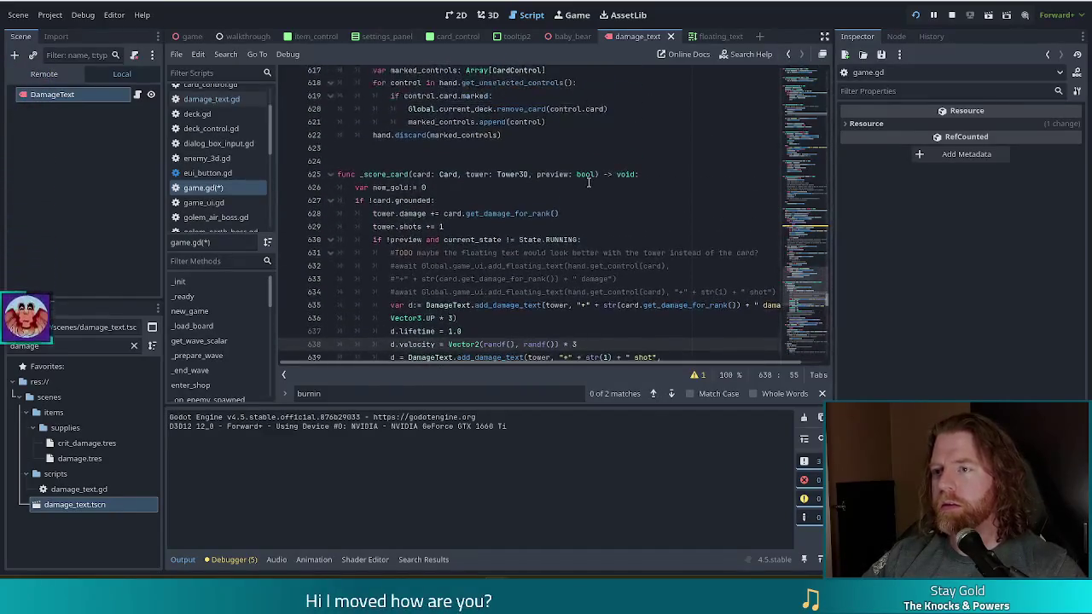
scroll(588, 181, "down", 8)
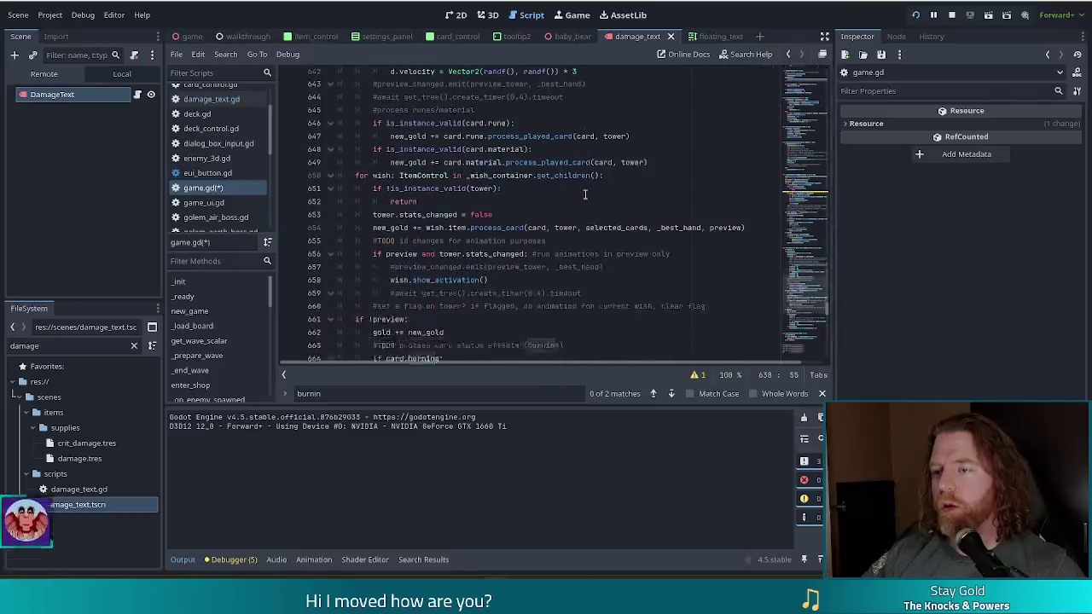
scroll(585, 195, "down", 4)
left_click(587, 264)
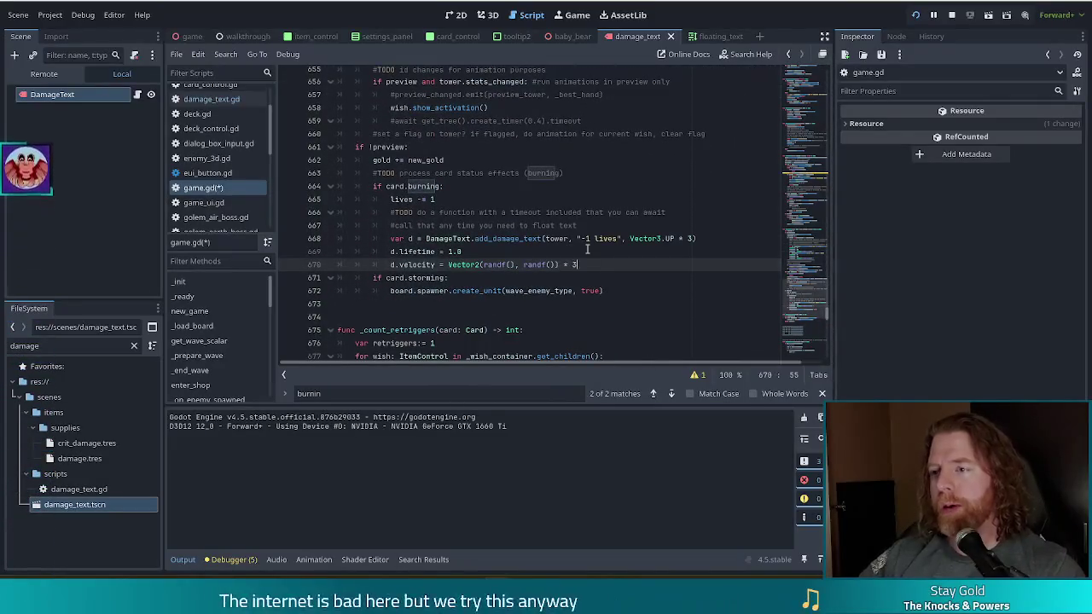
key("ctrl+s")
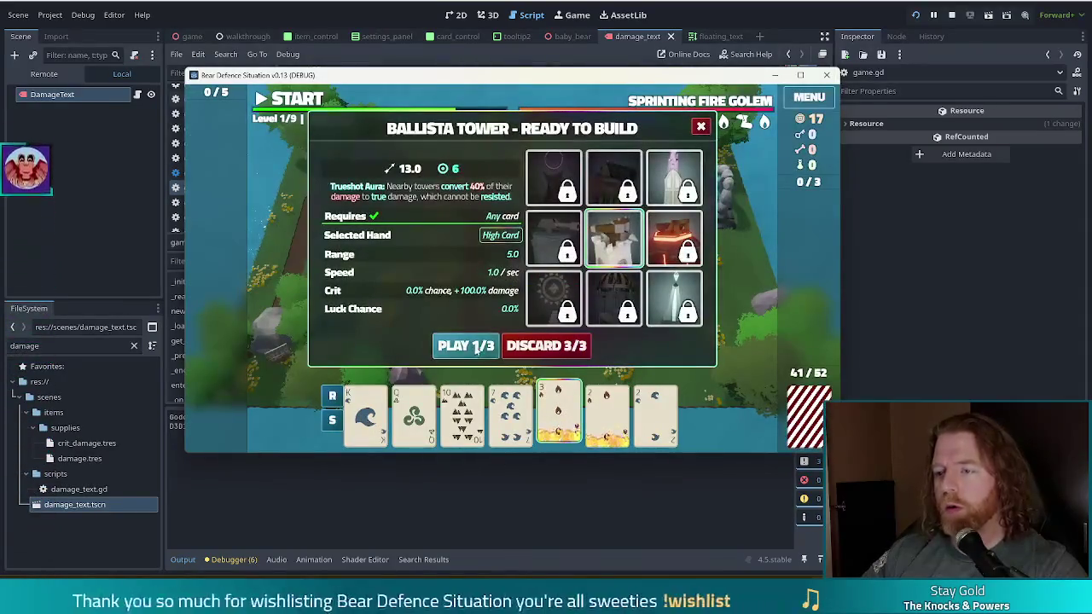
left_click(456, 344)
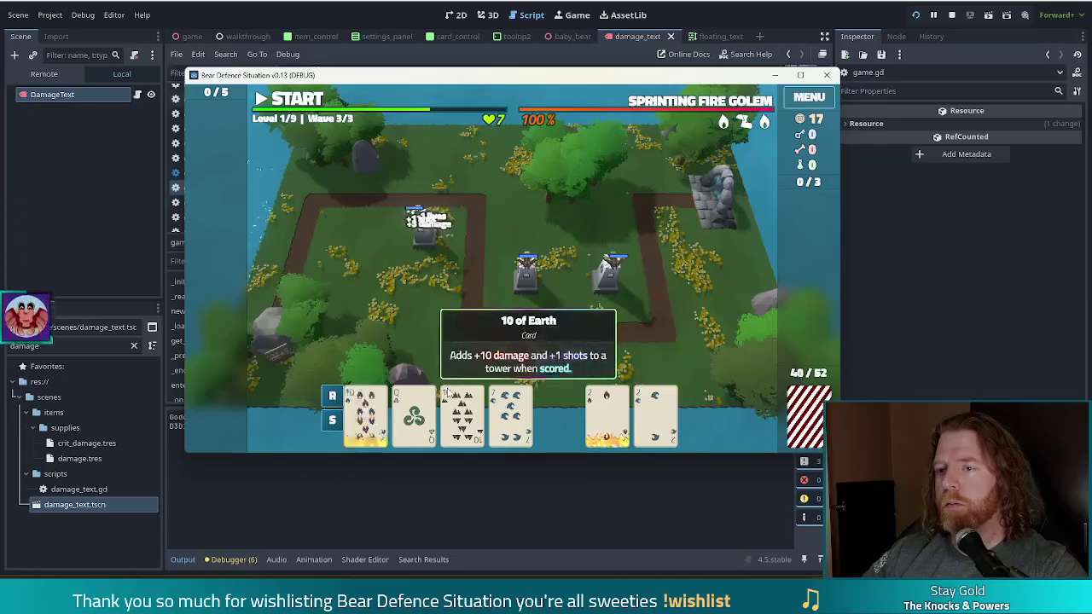
key("alt+Tab")
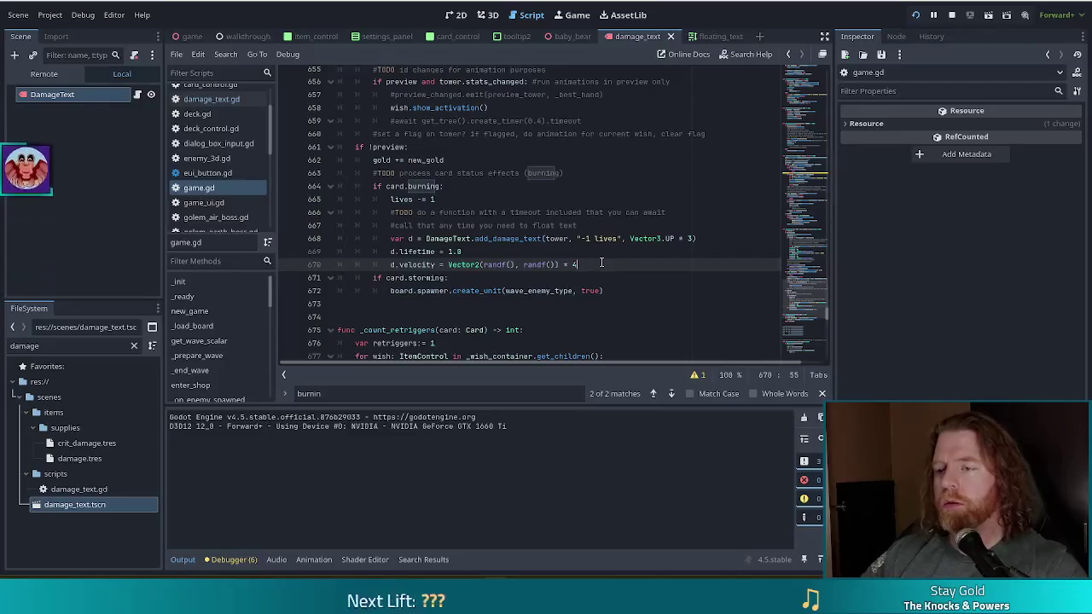
- Set the multipliers on lines 642 and 638 to 4, save game.gd, and reload the played scene
scroll(561, 267, "up", 3)
scroll(559, 255, "up", 2)
scroll(560, 197, "up", 2)
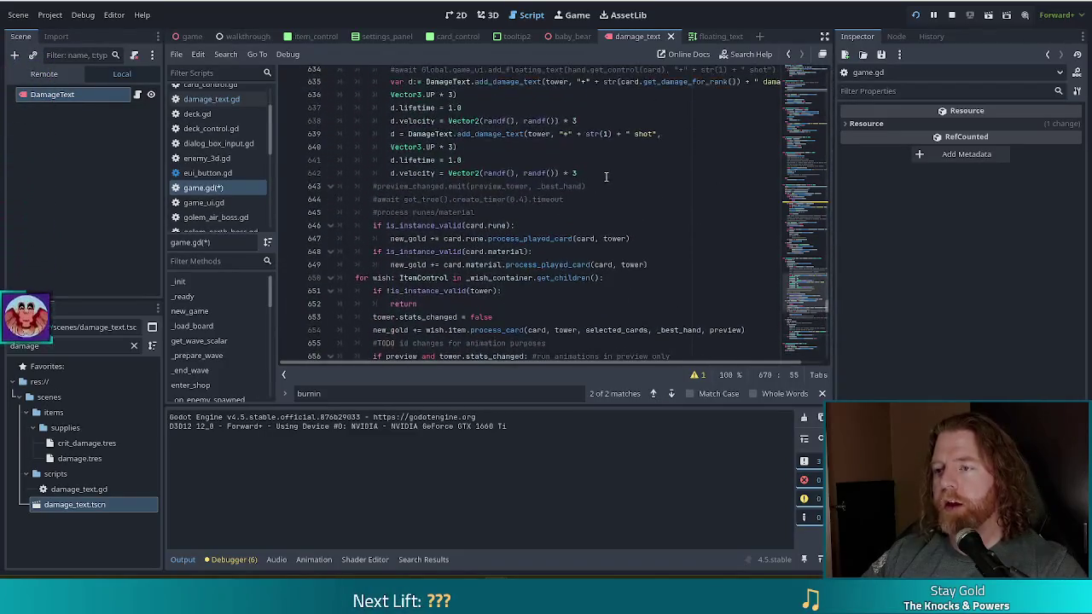
left_click(606, 175)
left_click(620, 122)
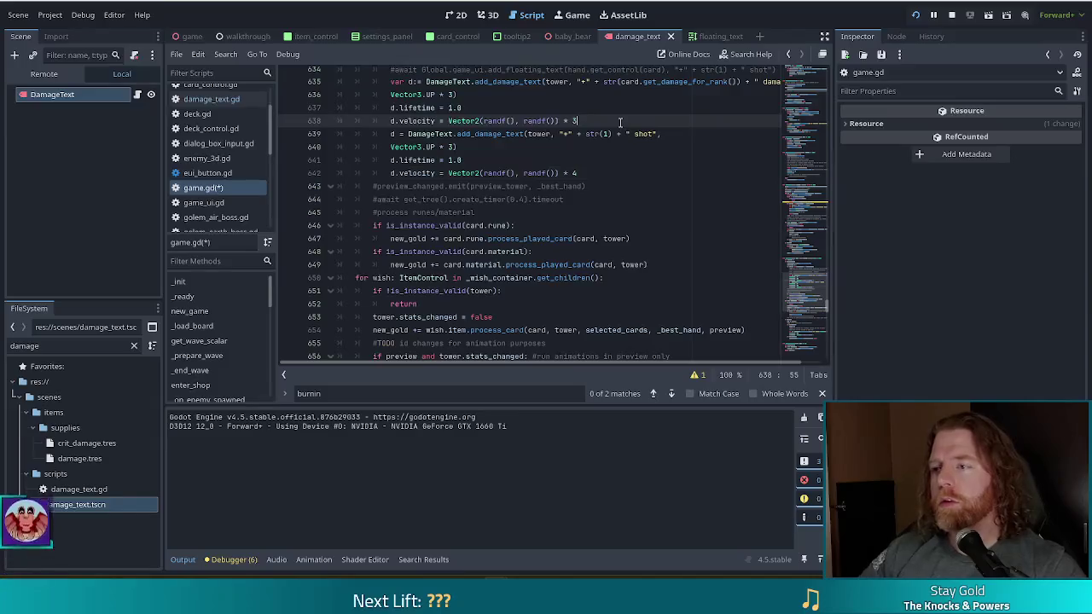
type("4")
key("ctrl+s")
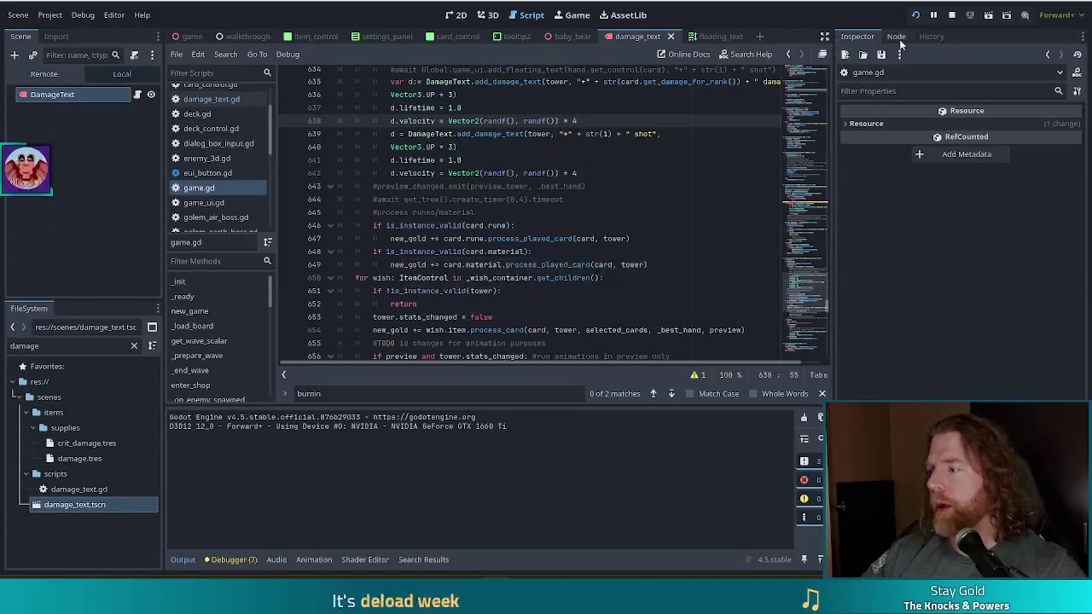
left_click(915, 16)
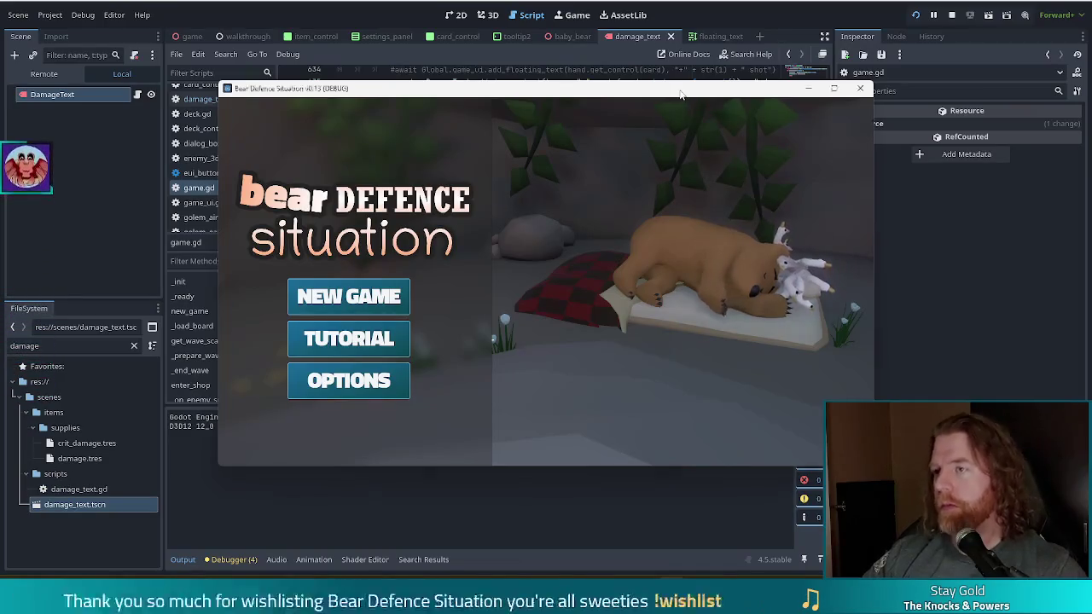
- Start a new game and dismiss the Wave Complete messages to reach the map
left_click(403, 291)
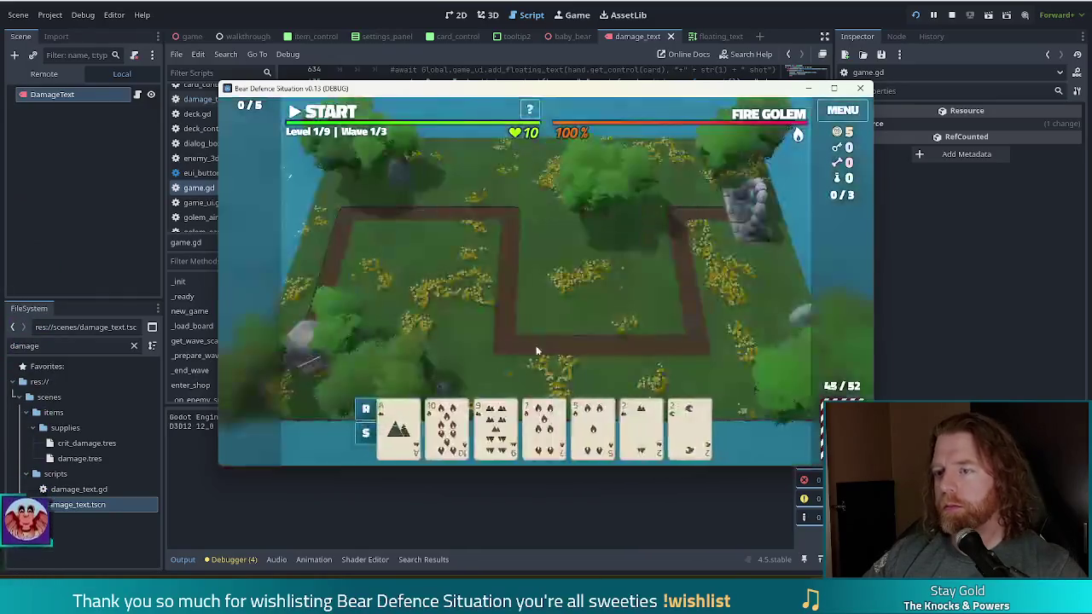
key("space")
left_click(551, 330)
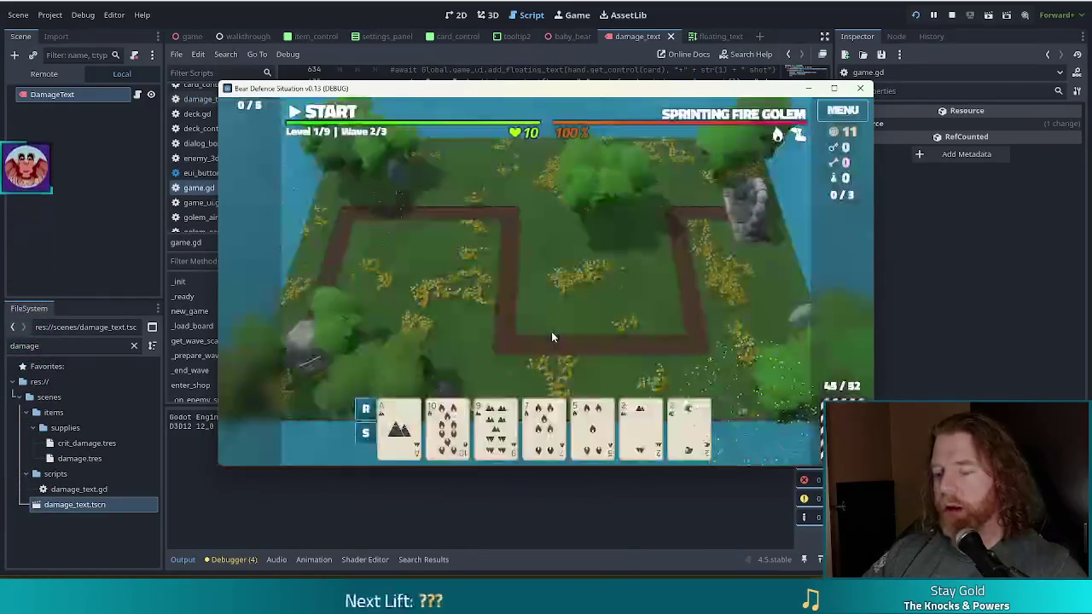
key("space")
left_click(550, 334)
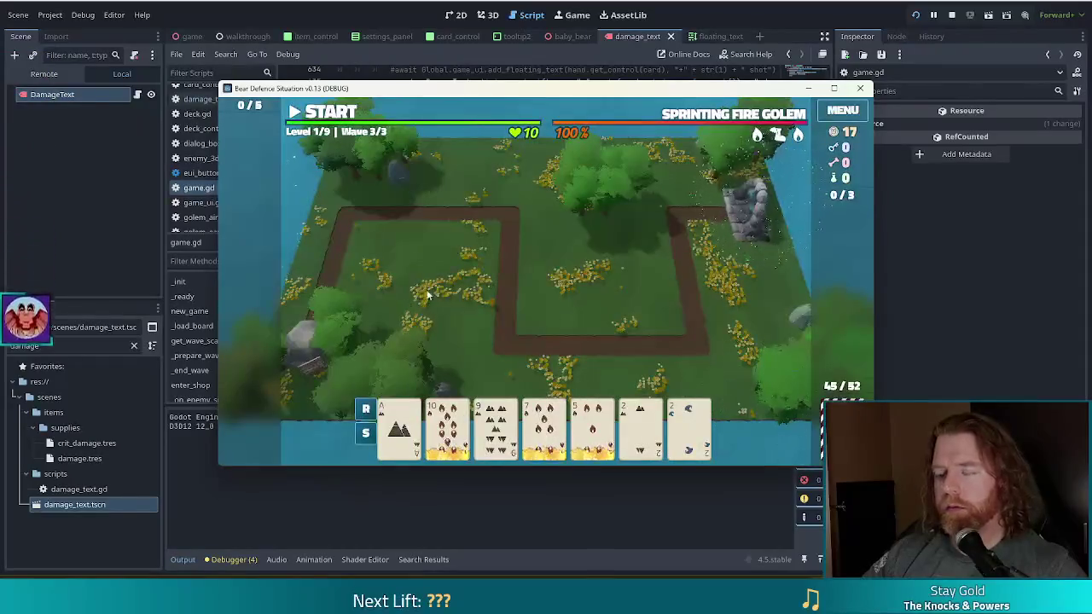
- Build two Ballista towers from the 10 and the 5 of Fire, then restart the game with F8/F5
left_click(447, 427)
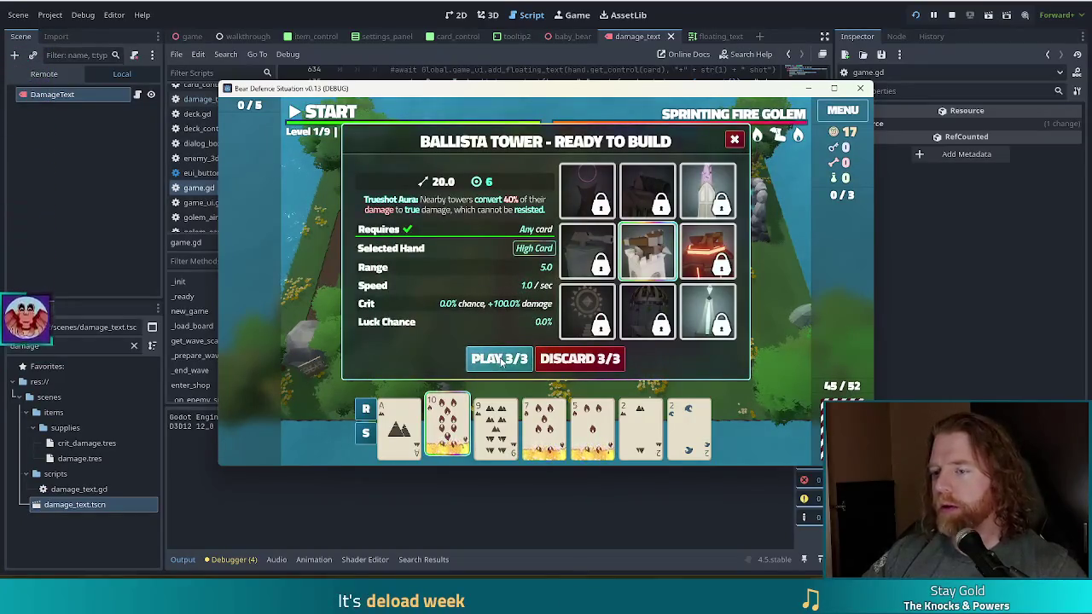
left_click(502, 360)
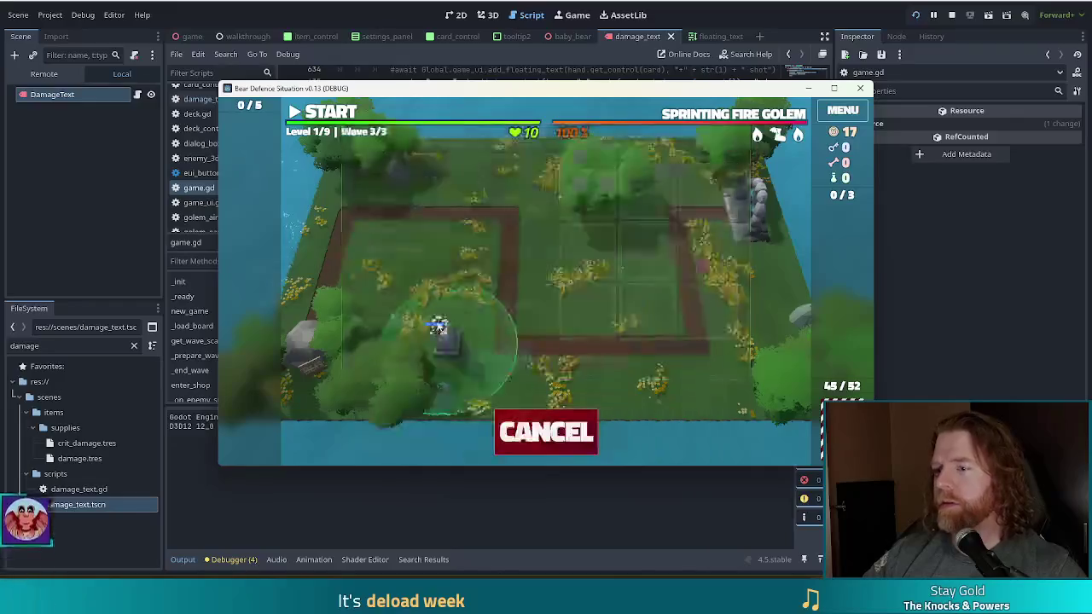
left_click(628, 293)
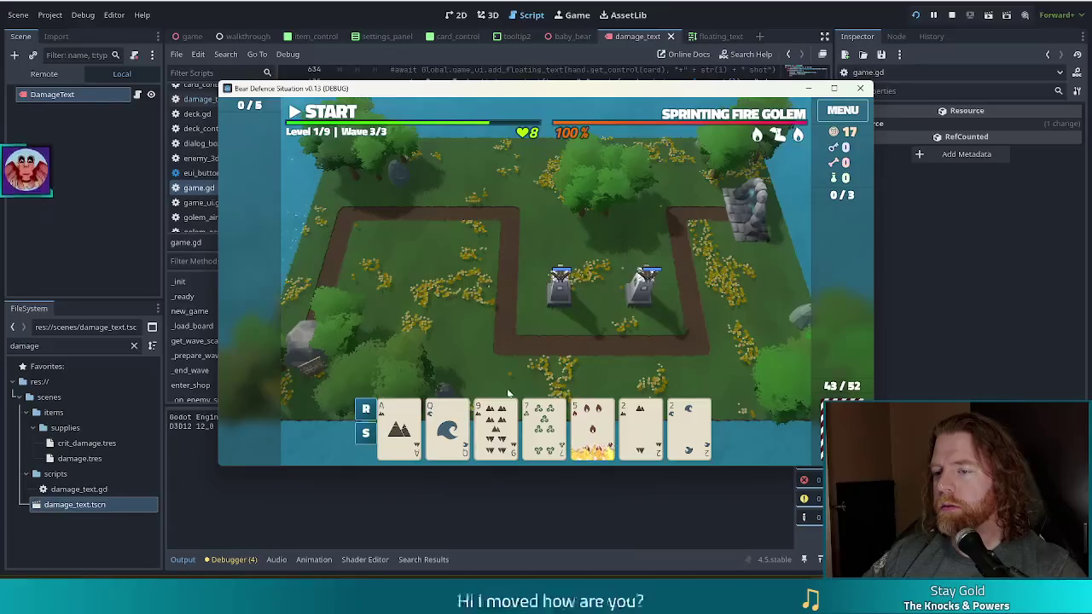
left_click(592, 424)
left_click(502, 359)
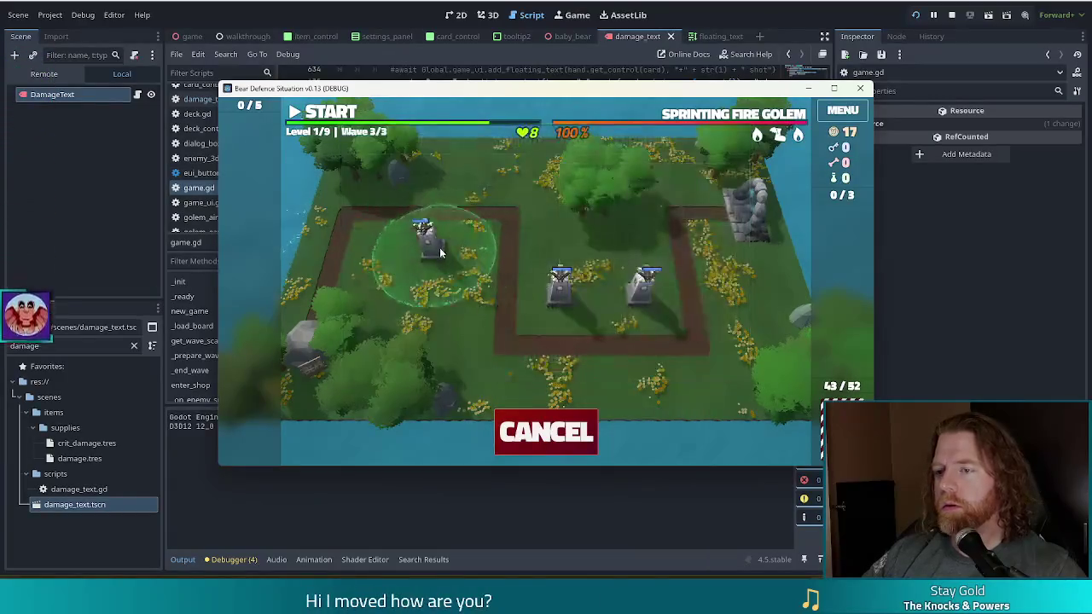
left_click(452, 245)
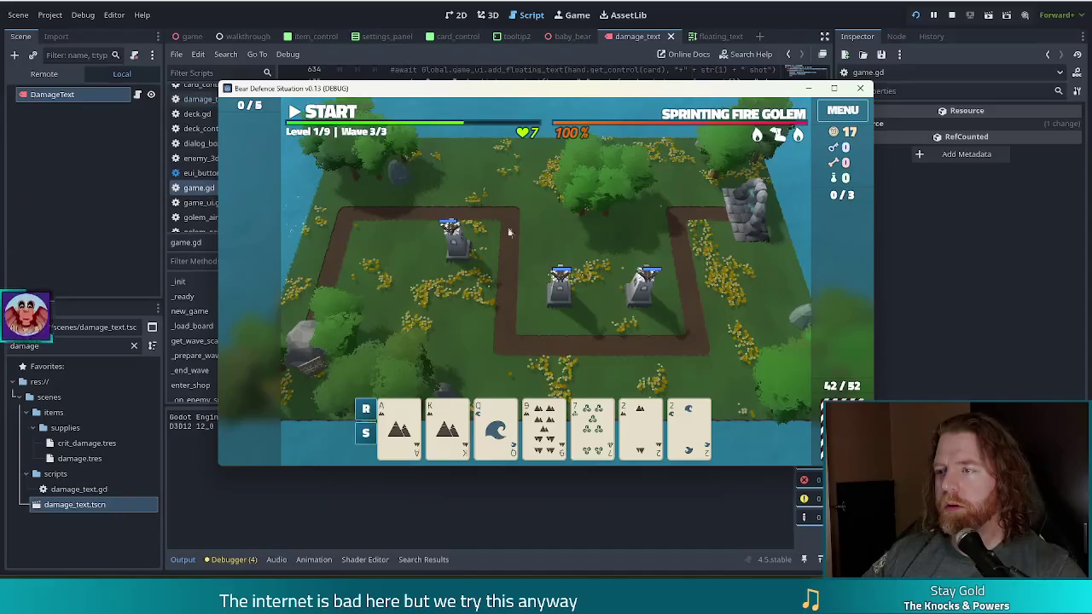
key("F8")
key("F5")
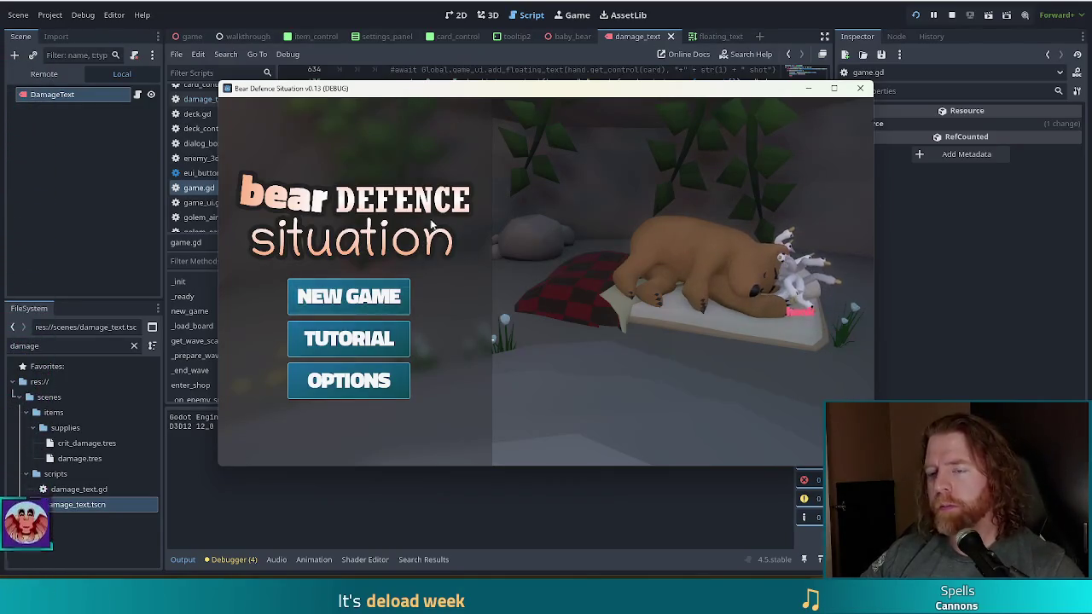
- Start a new game and enter set_enemy golem_fire in the console to make the fire golem the enemy
left_click(395, 297)
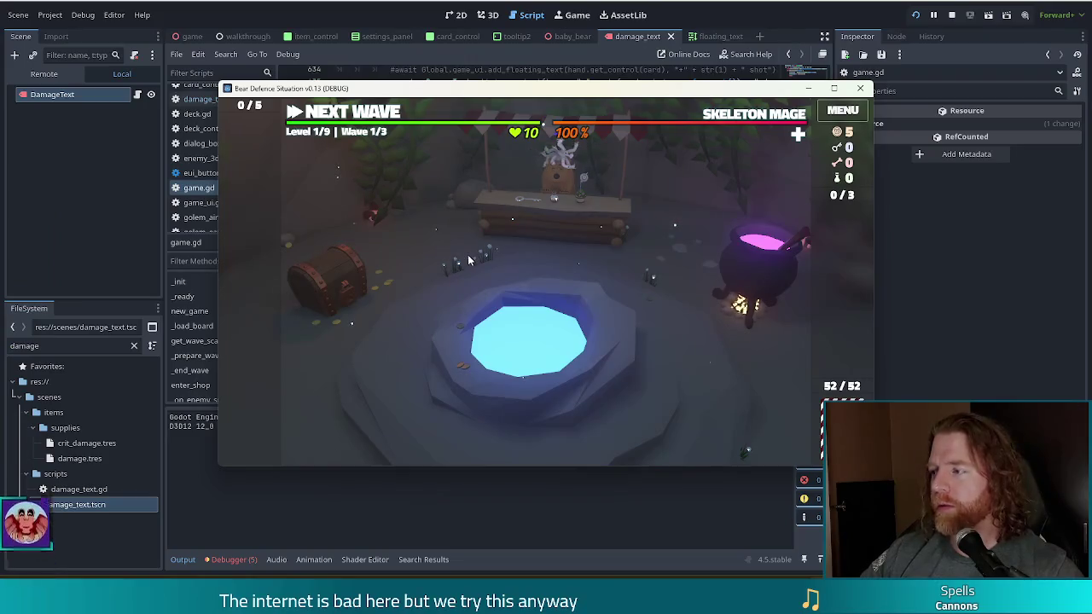
key("grave")
type("set_e")
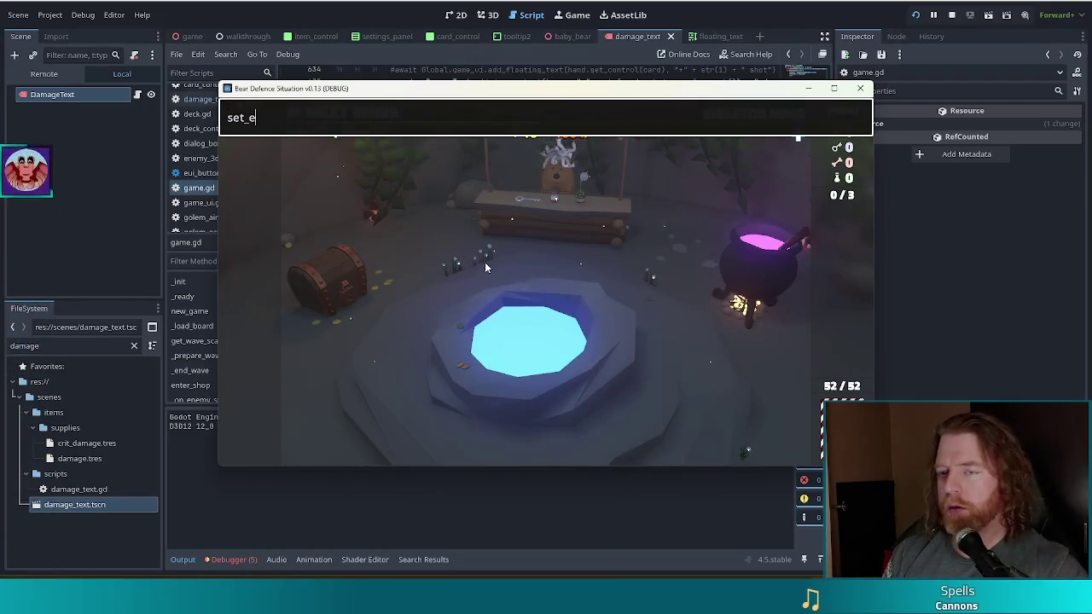
type("nemy golem_fire")
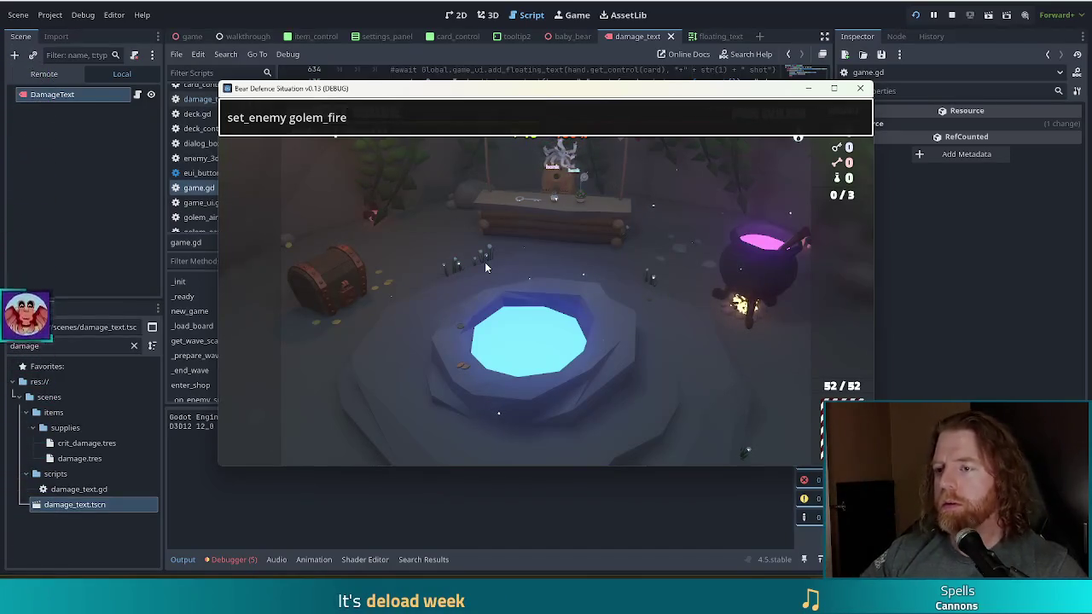
key("Return")
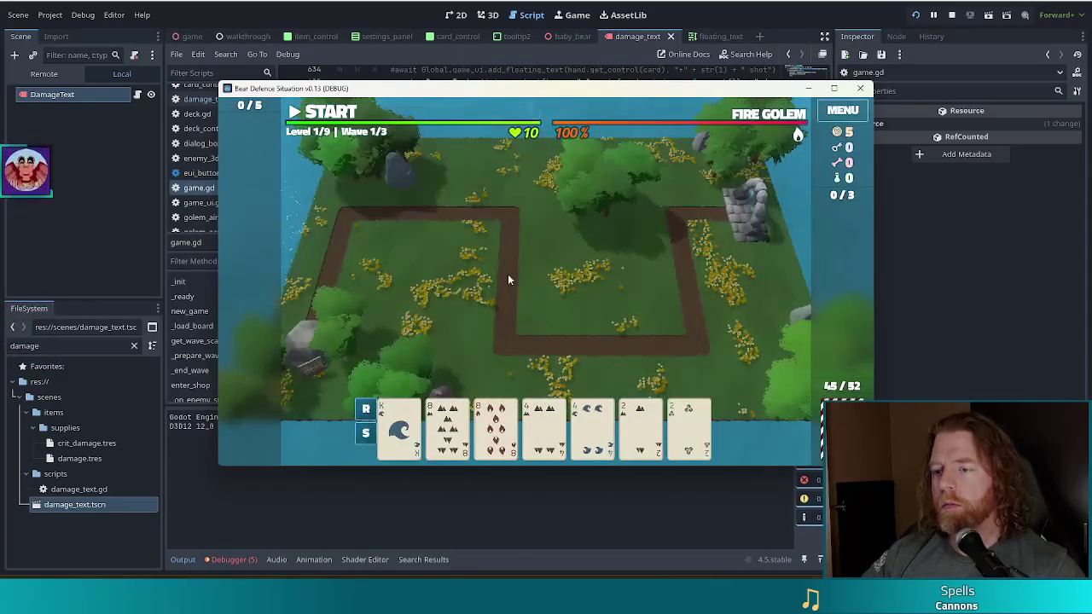
- Discard four cards, then the 5 and the 10, drawing replacements each time
left_click(550, 413)
left_click(592, 422)
left_click(639, 422)
left_click(689, 422)
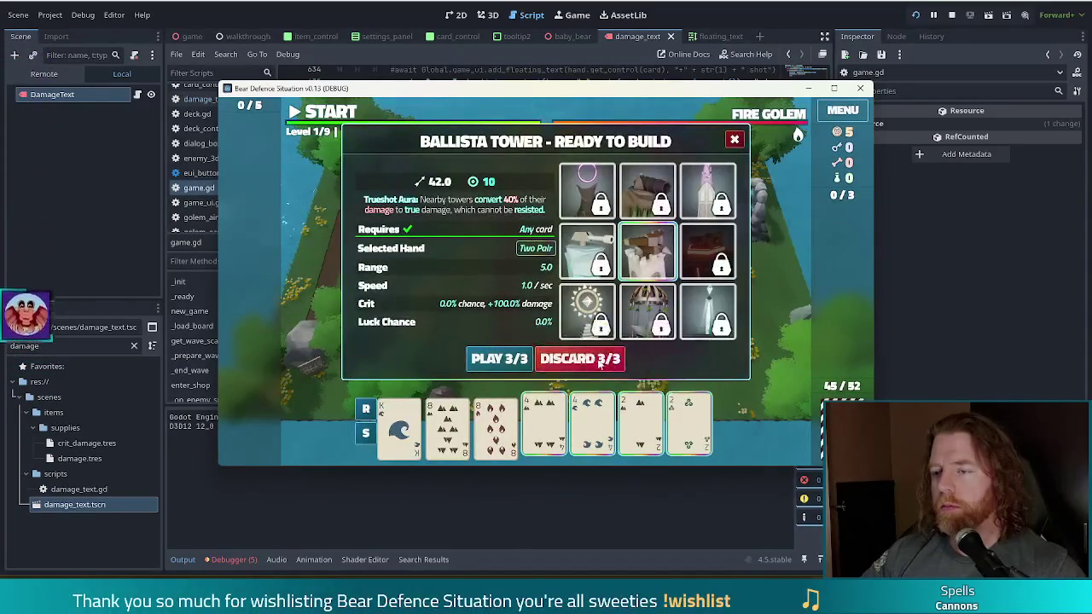
left_click(597, 364)
left_click(640, 422)
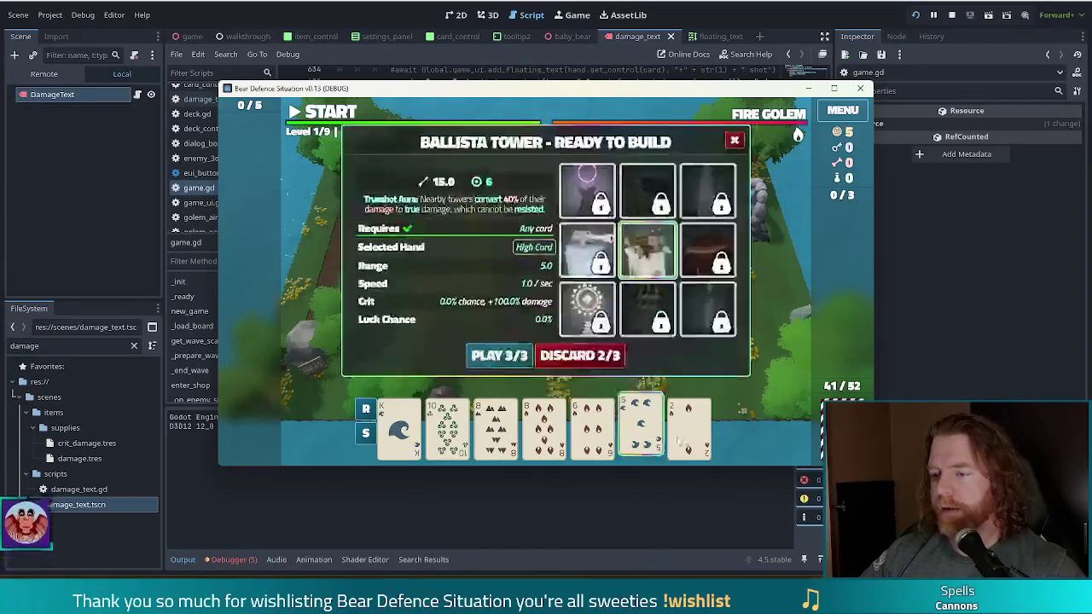
left_click(581, 356)
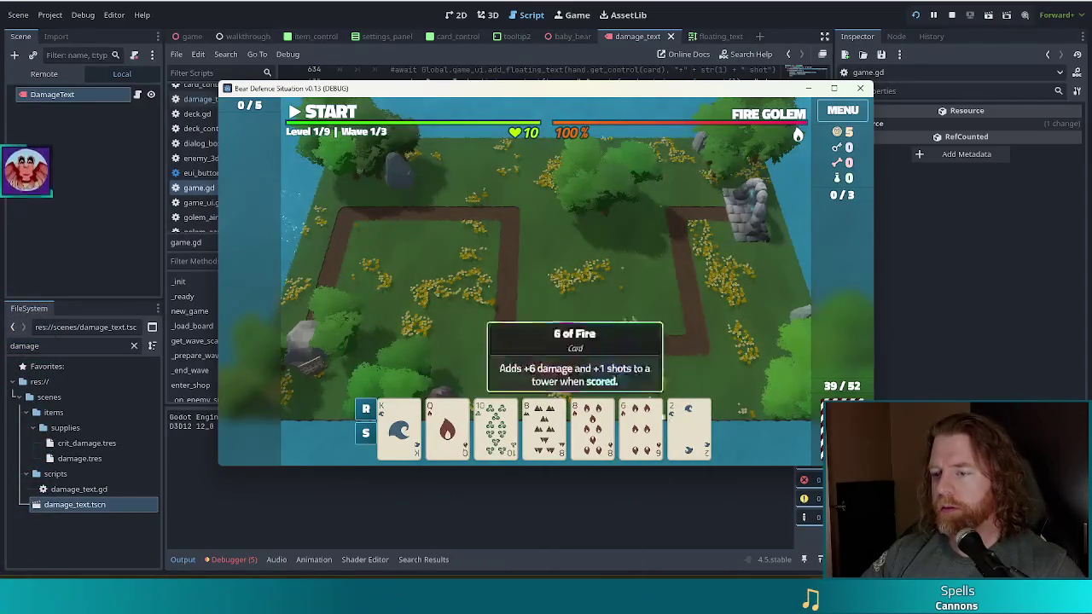
left_click(496, 422)
left_click(603, 362)
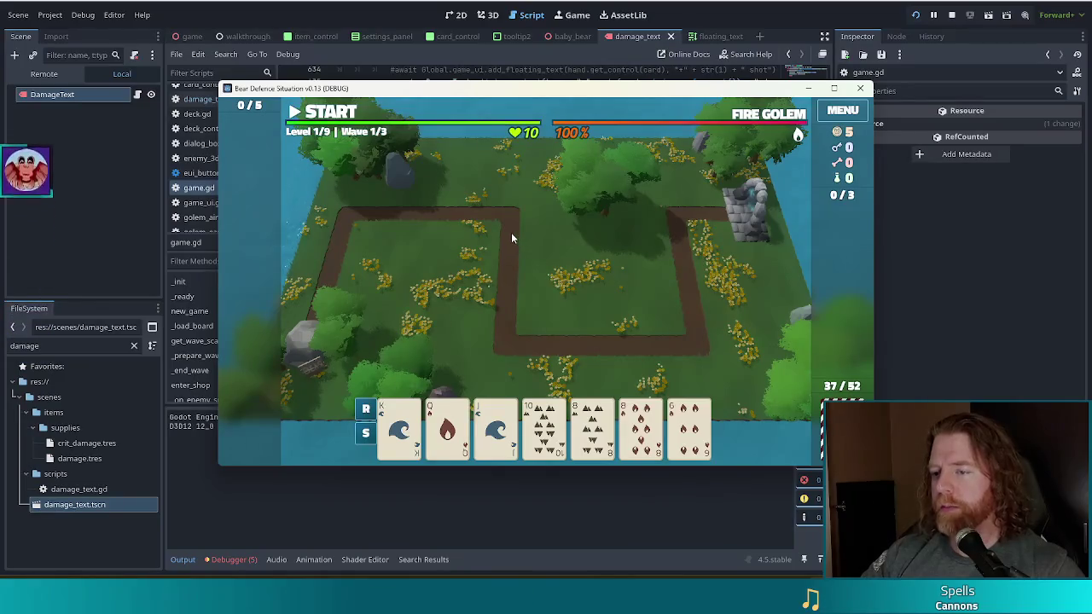
- Check the reported errors in the editor's Debugger Errors list
left_click(230, 559)
left_click(243, 414)
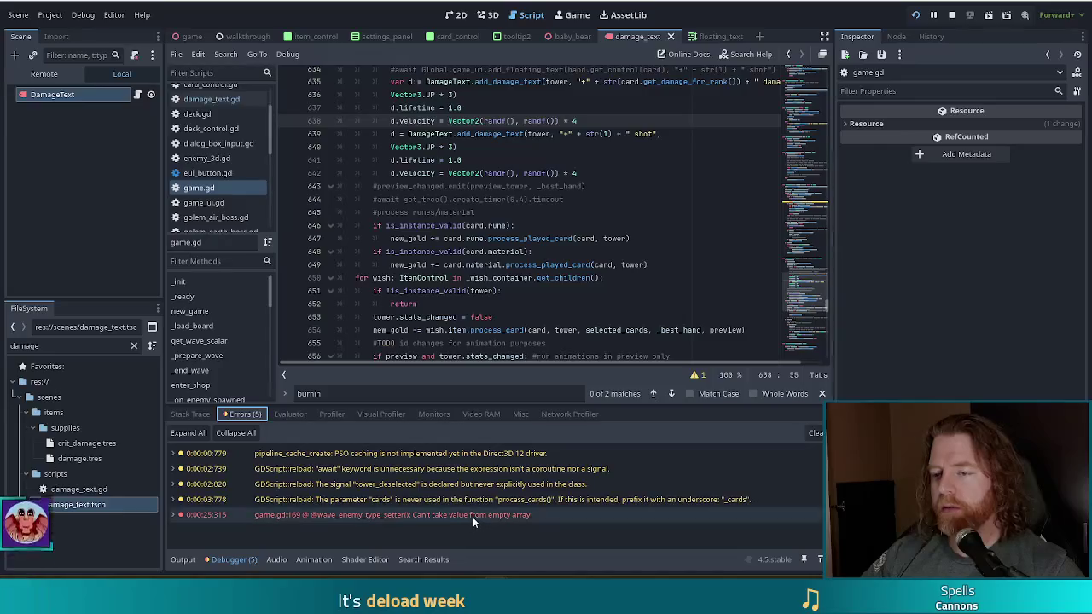
key("alt+Tab")
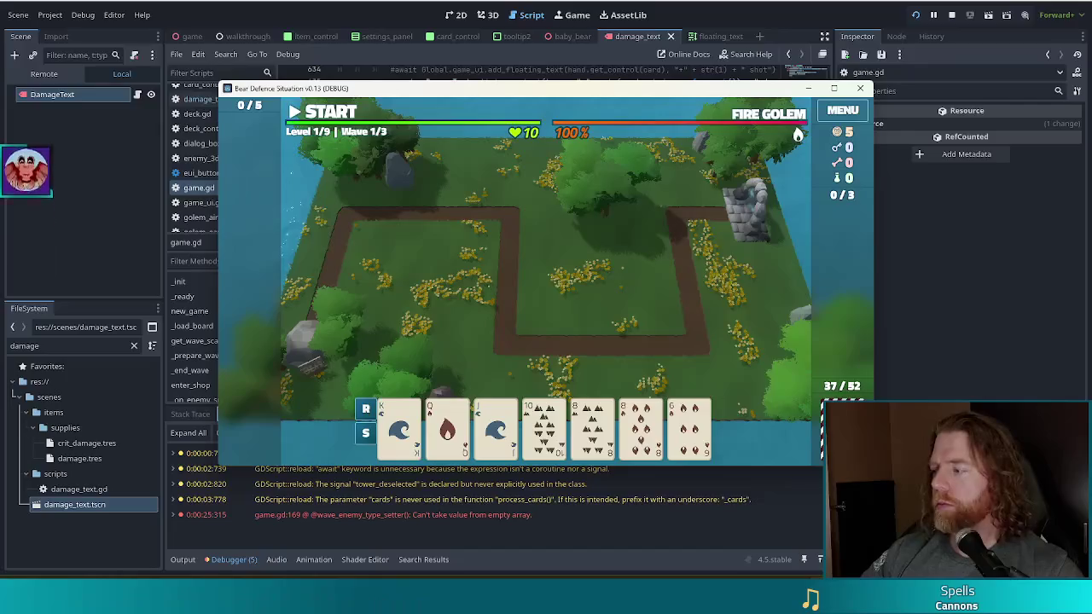
- Start the wave against the fire golem, accept the Wave Complete rewards, and pick a card
left_click_drag(553, 83, 518, 71)
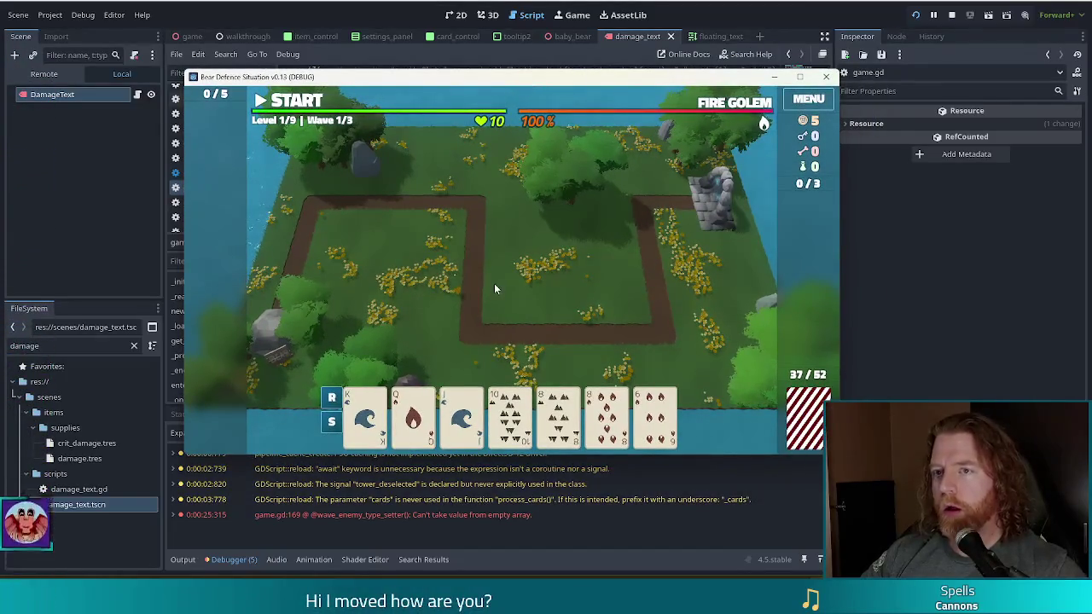
key("Return")
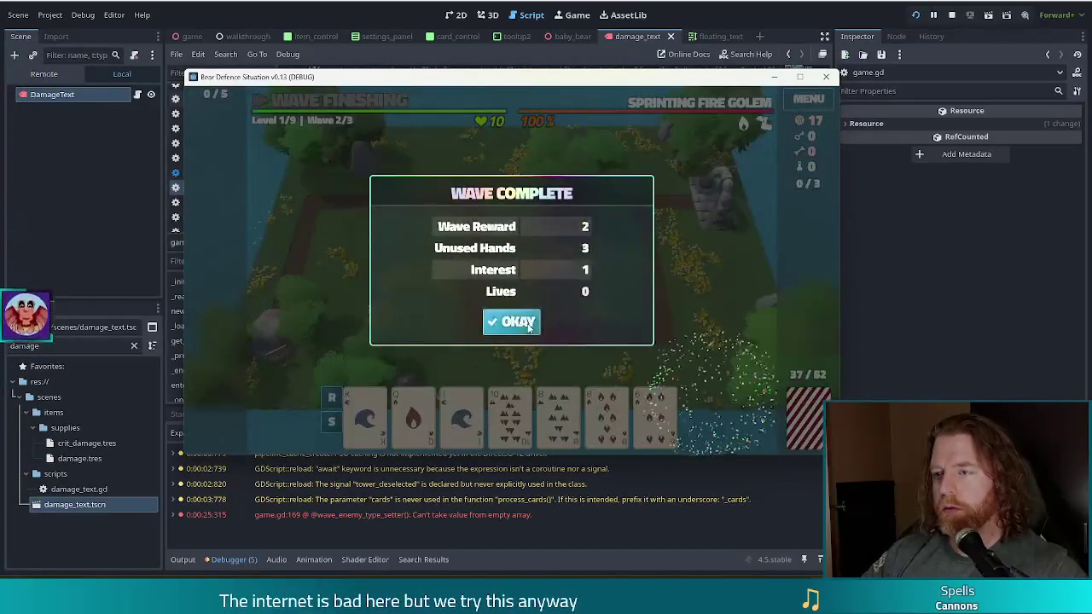
left_click(526, 322)
mouse_move(523, 415)
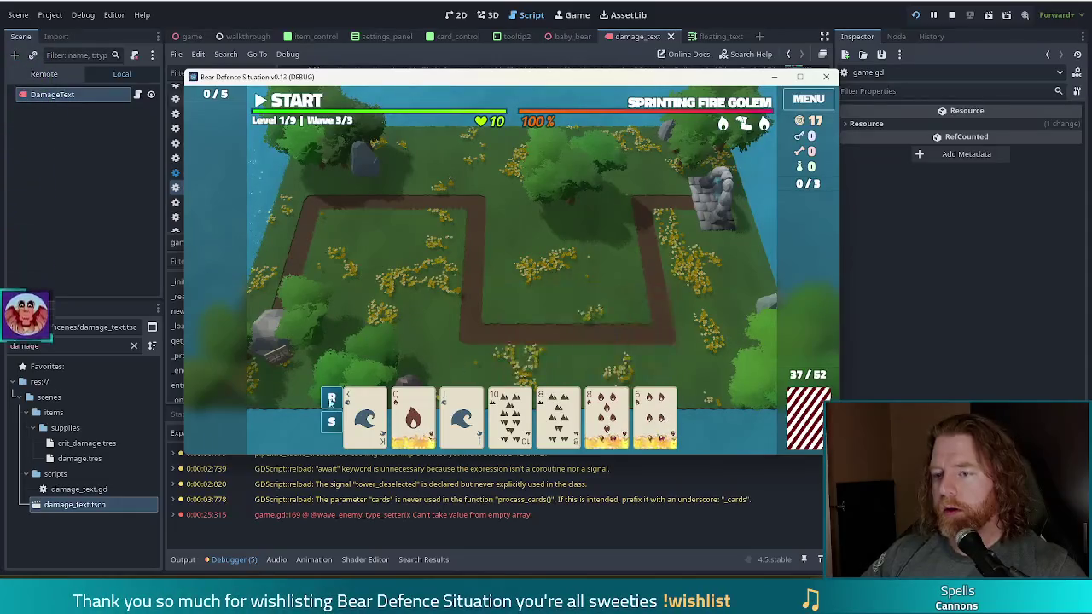
left_click(365, 418)
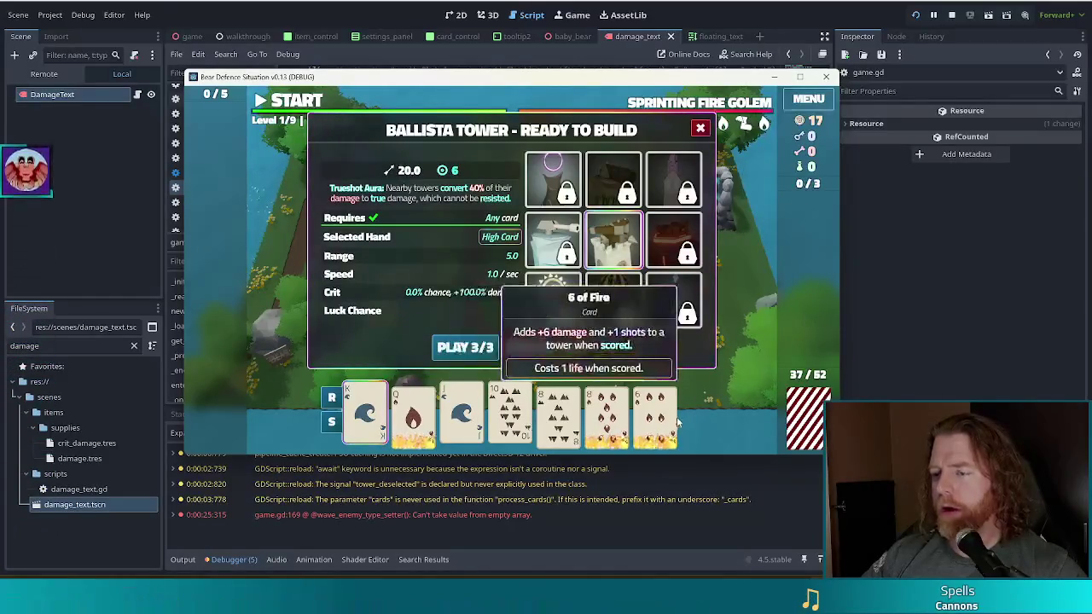
- Discard for new cards, then build a ballista inside the path loop from three 8s
left_click(544, 347)
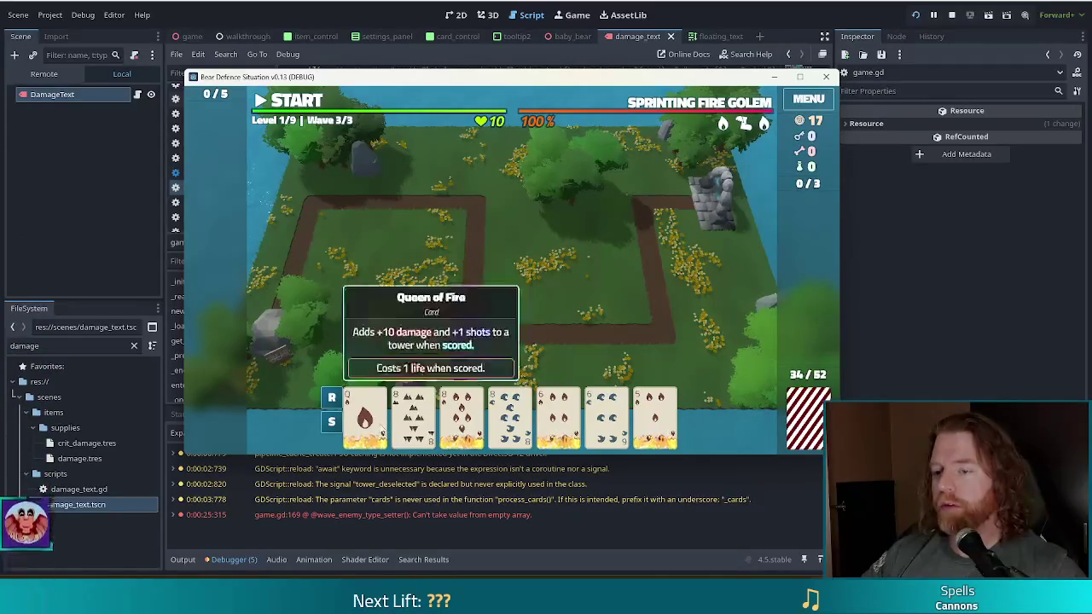
left_click(459, 416)
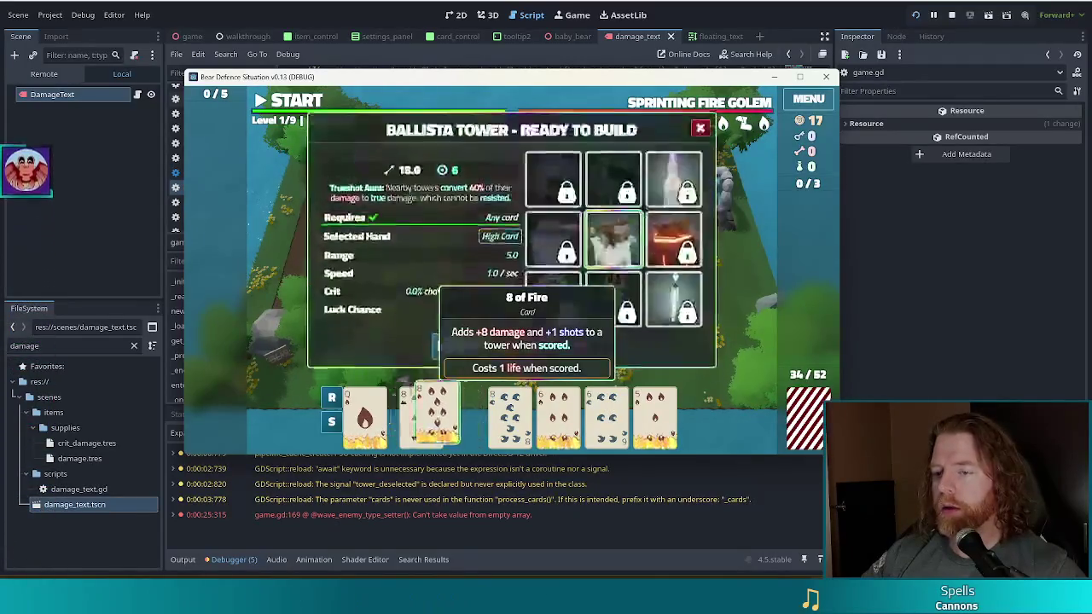
left_click(460, 416)
left_click(509, 416)
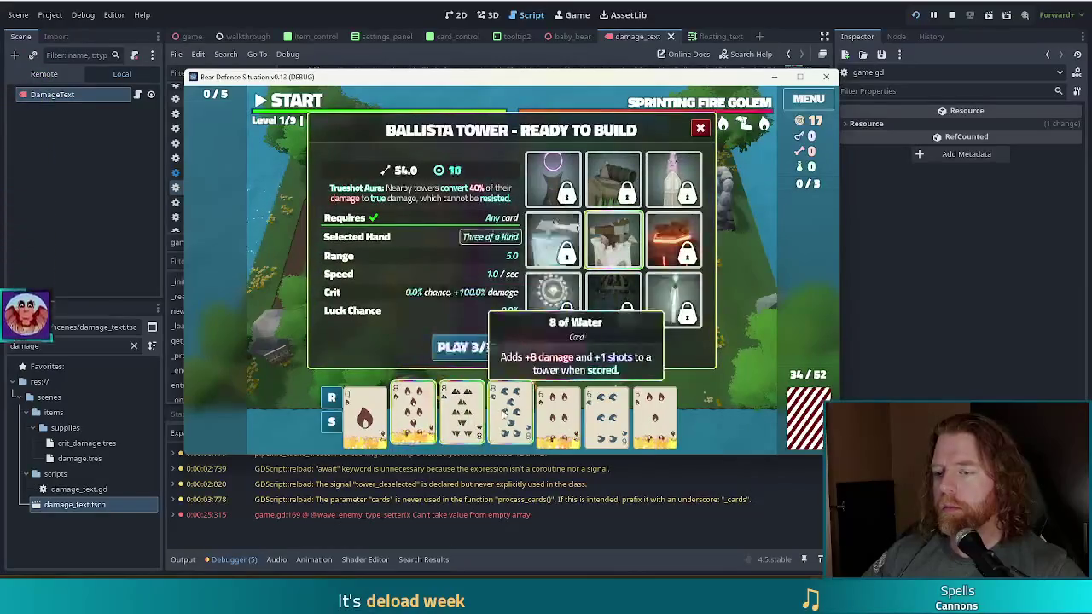
left_click(463, 346)
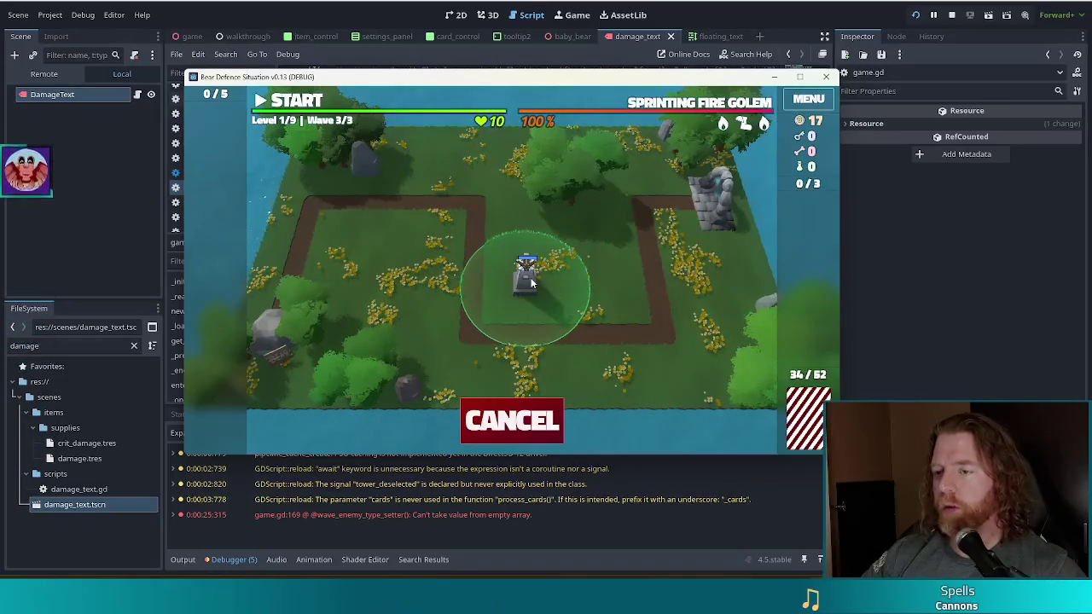
left_click(528, 277)
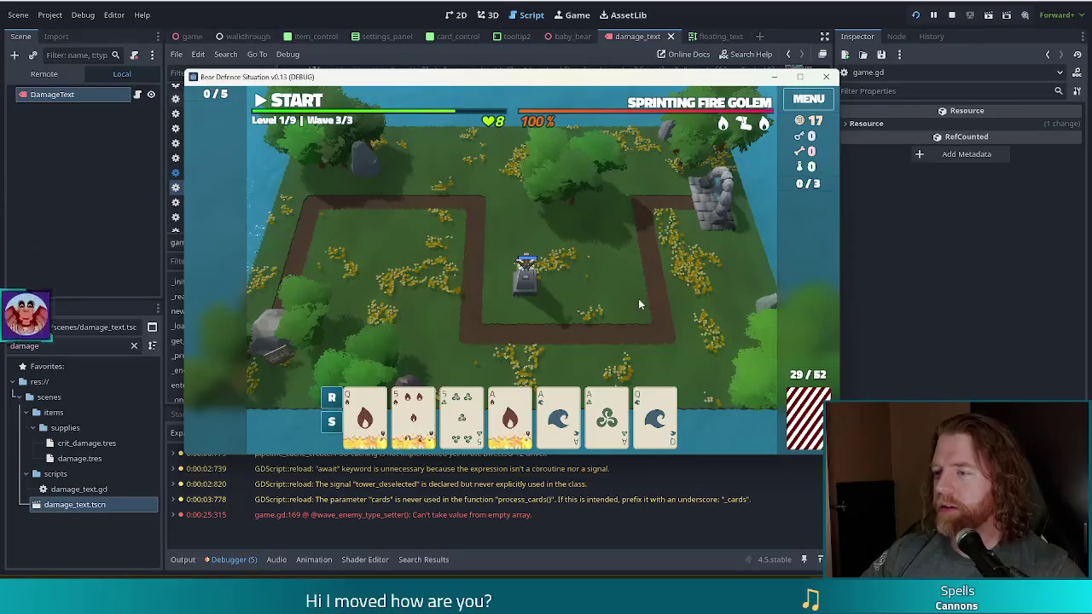
- Build a second tower beside the first from a water-card hand
left_click(526, 299)
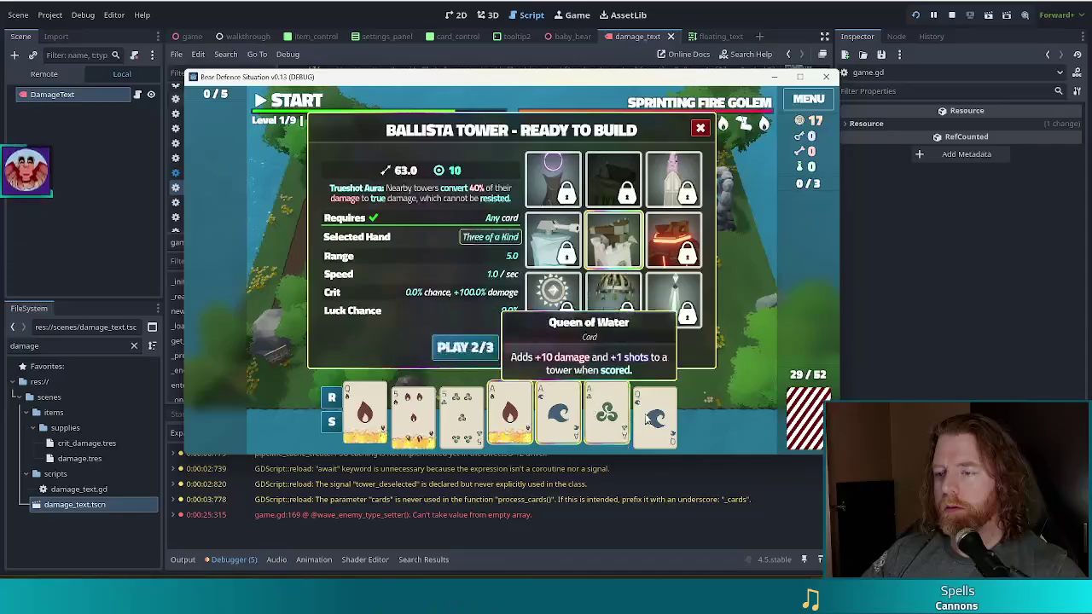
left_click(655, 416)
left_click(463, 347)
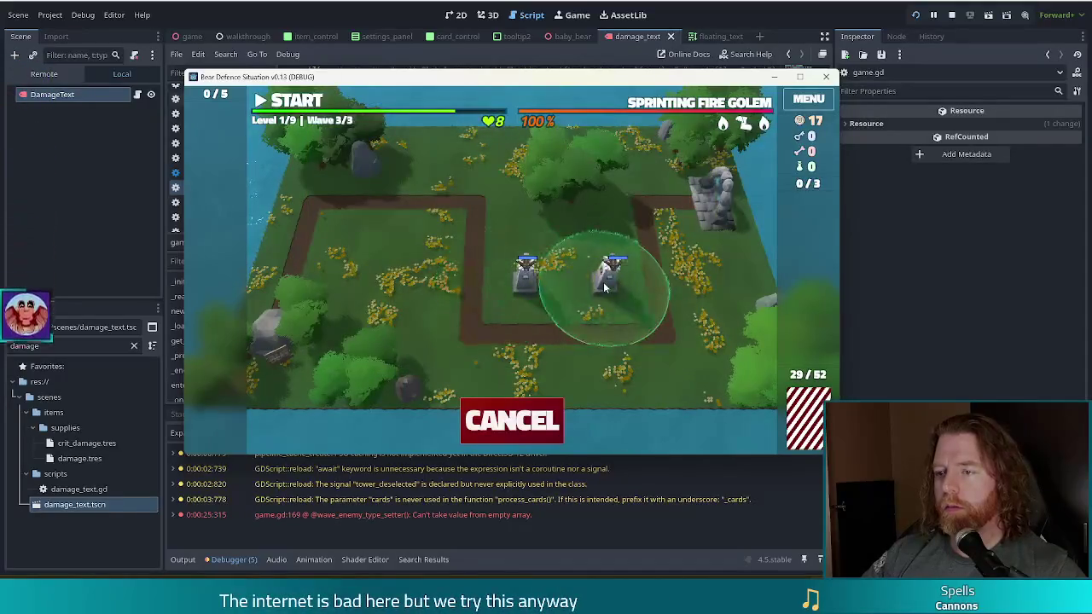
left_click(605, 280)
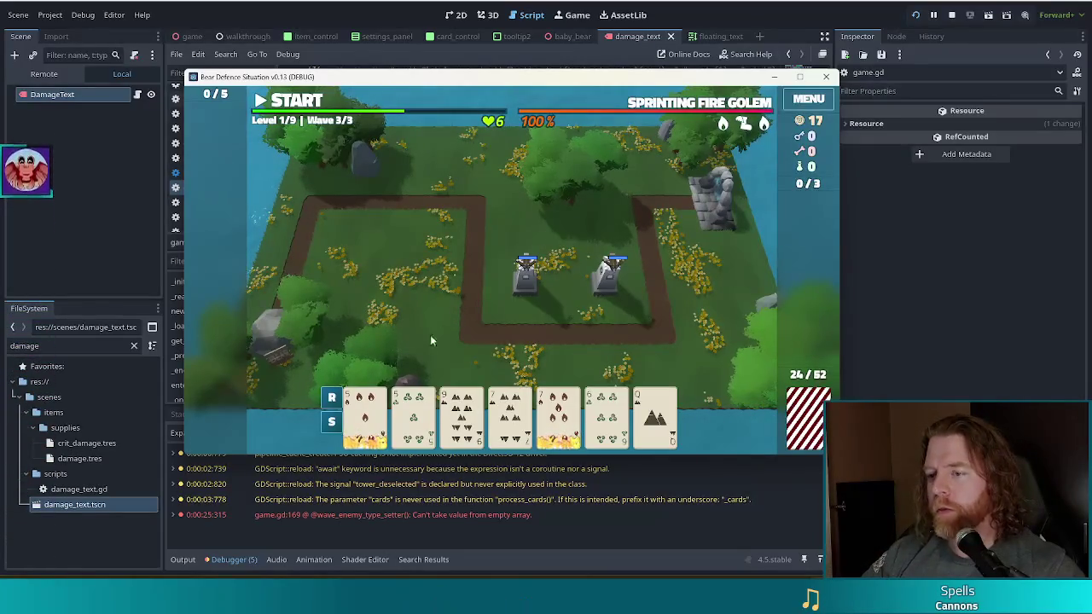
- Build a third ballista near the top-left bend from a pair of 7s, then stop the game
mouse_move(563, 425)
mouse_move(358, 418)
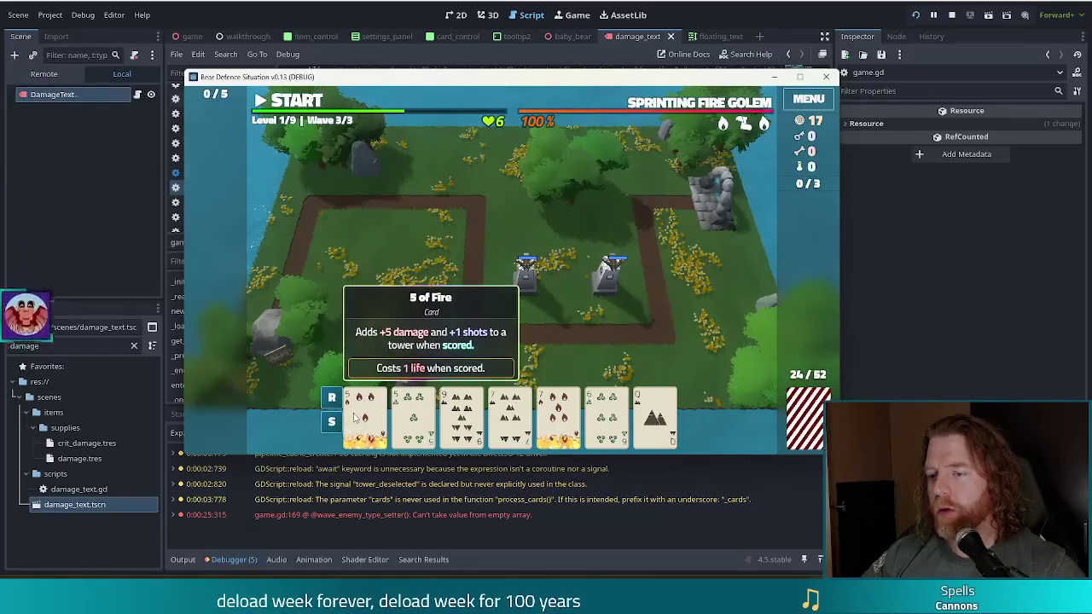
left_click(509, 418)
left_click(558, 418)
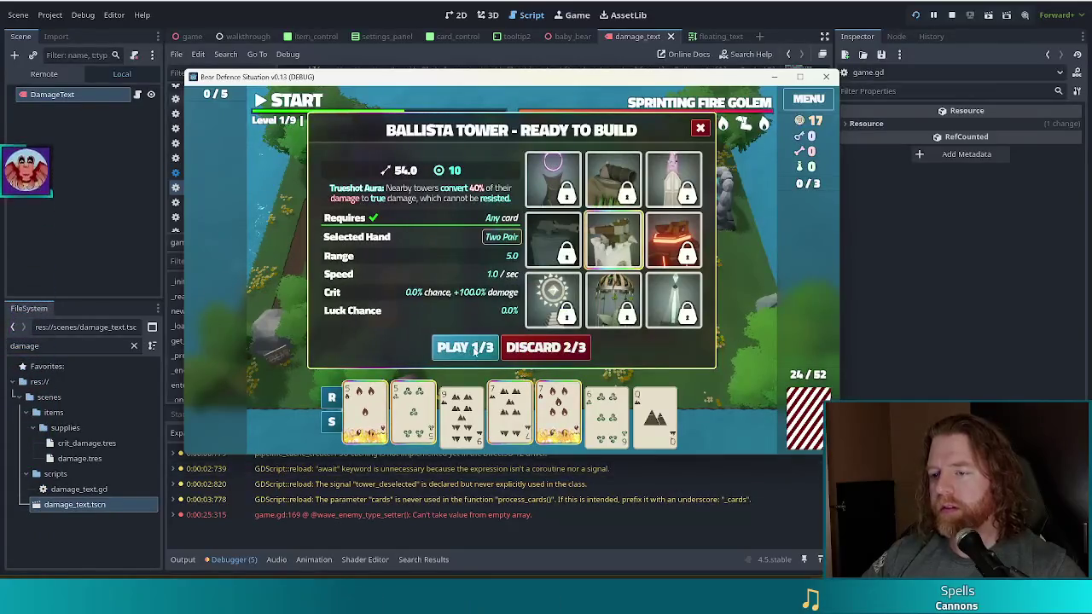
left_click(469, 347)
left_click(430, 243)
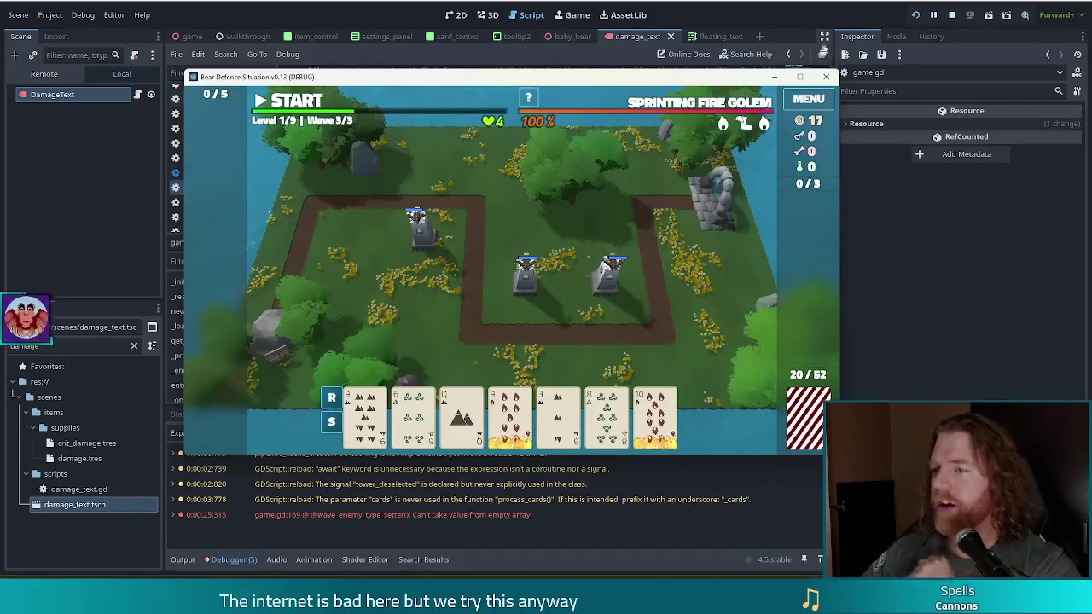
left_click(952, 14)
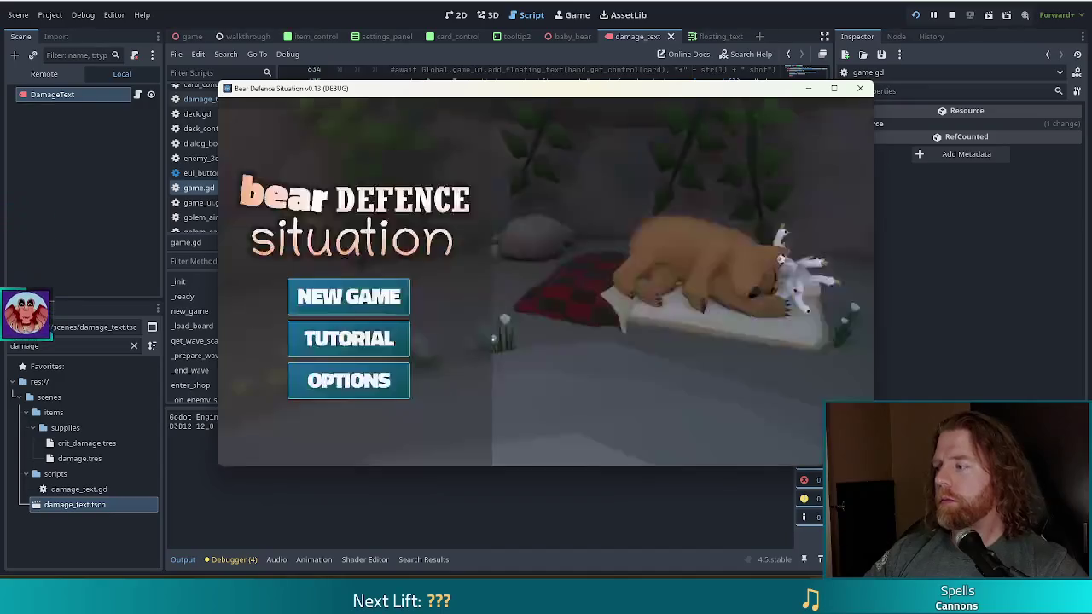
- Start a new game, run set_enemy golem_fire in the console, and leave camp for the level map
left_click(403, 305)
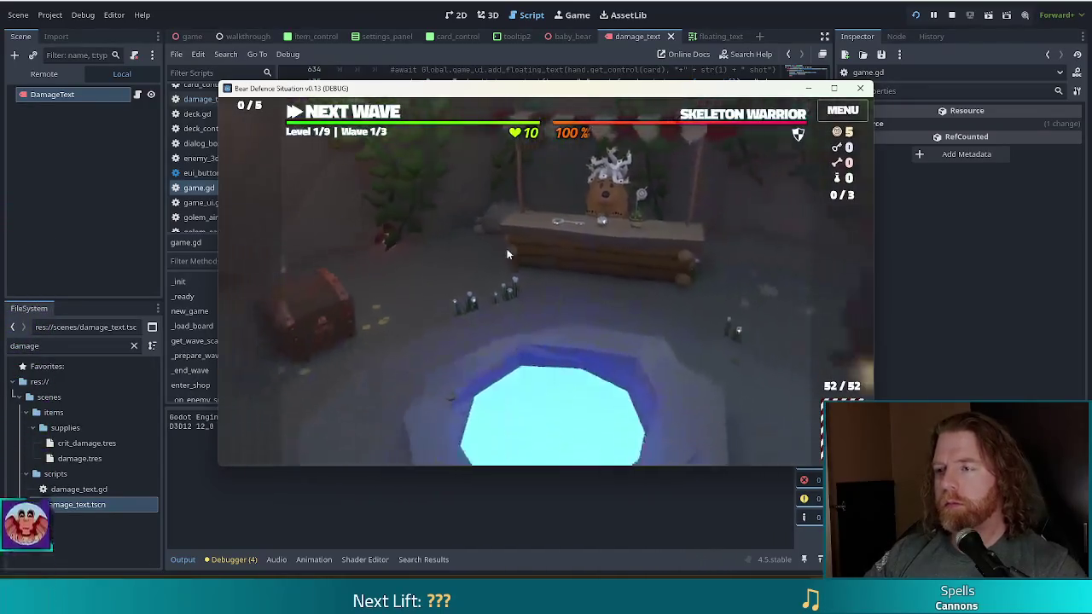
key("grave")
type("tes")
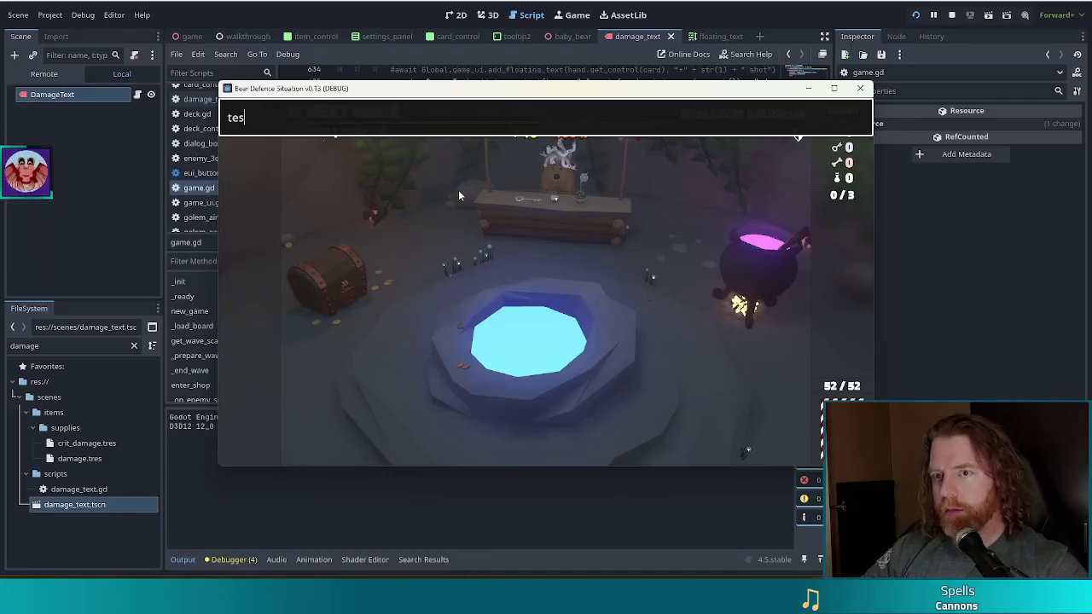
key("BackSpace")
key("BackSpace")
key("BackSpace")
type("set_eny")
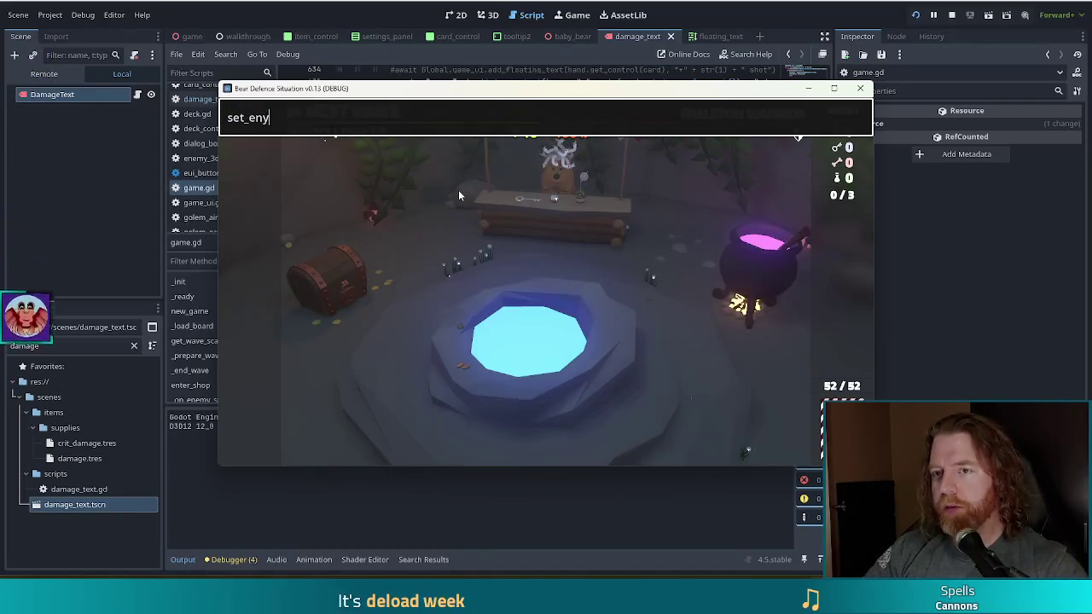
key("BackSpace")
type("emy")
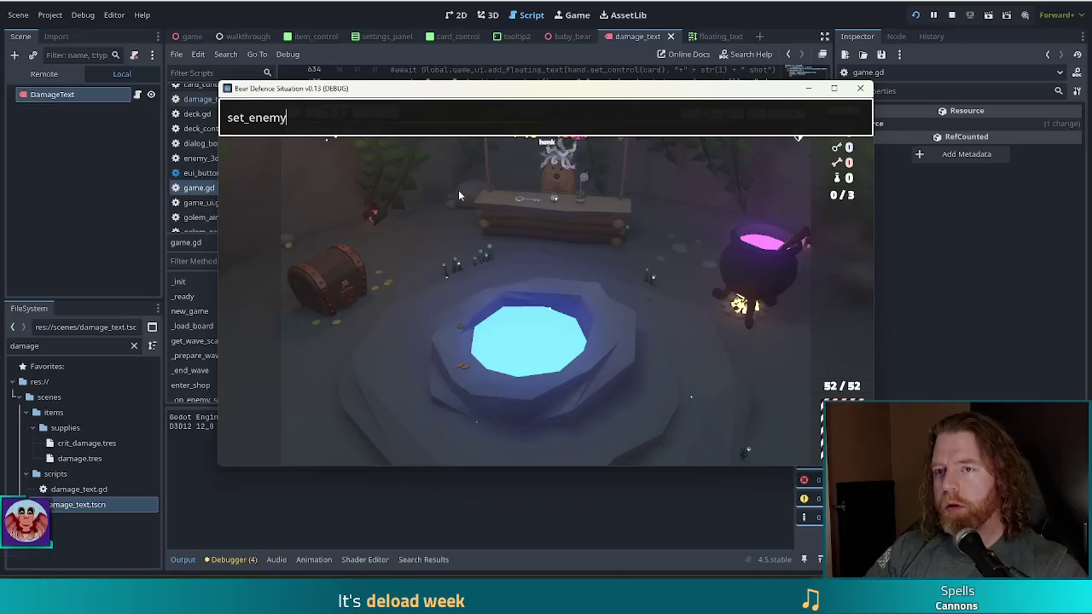
type(" golem_")
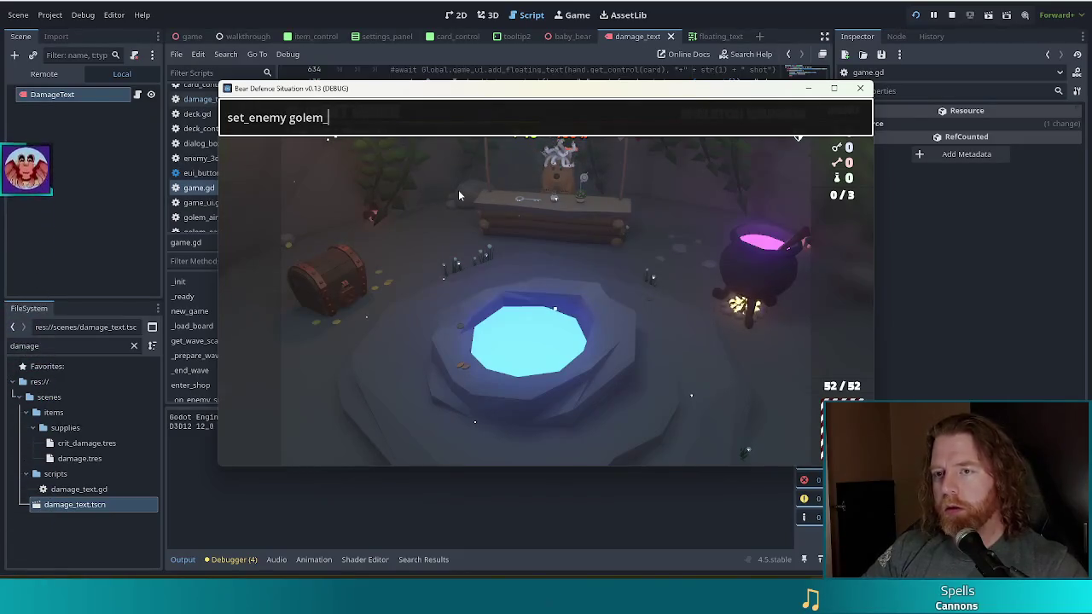
type("fire")
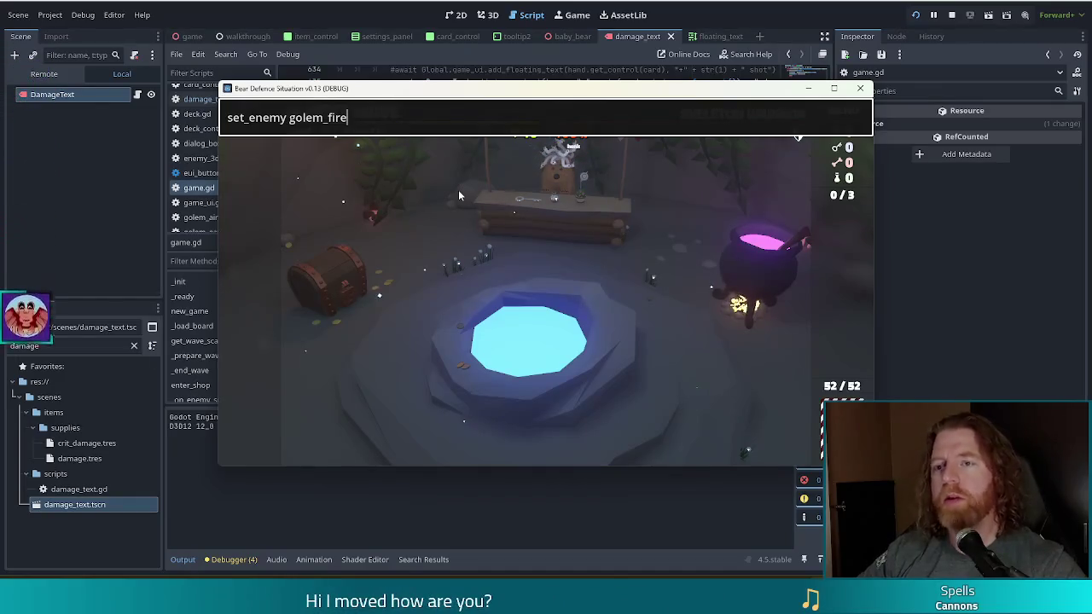
key("Return")
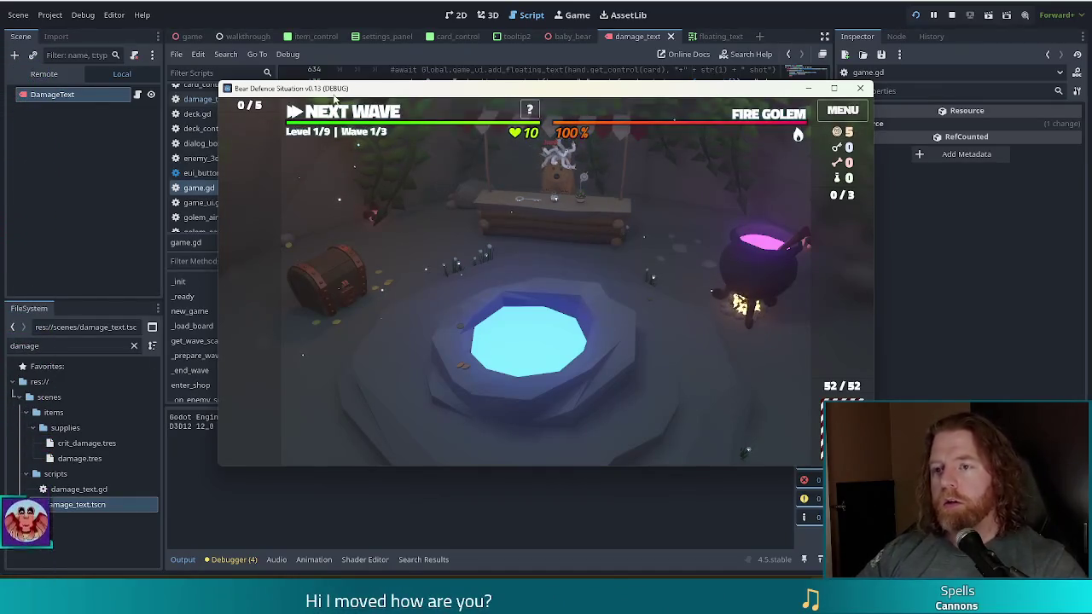
left_click(355, 116)
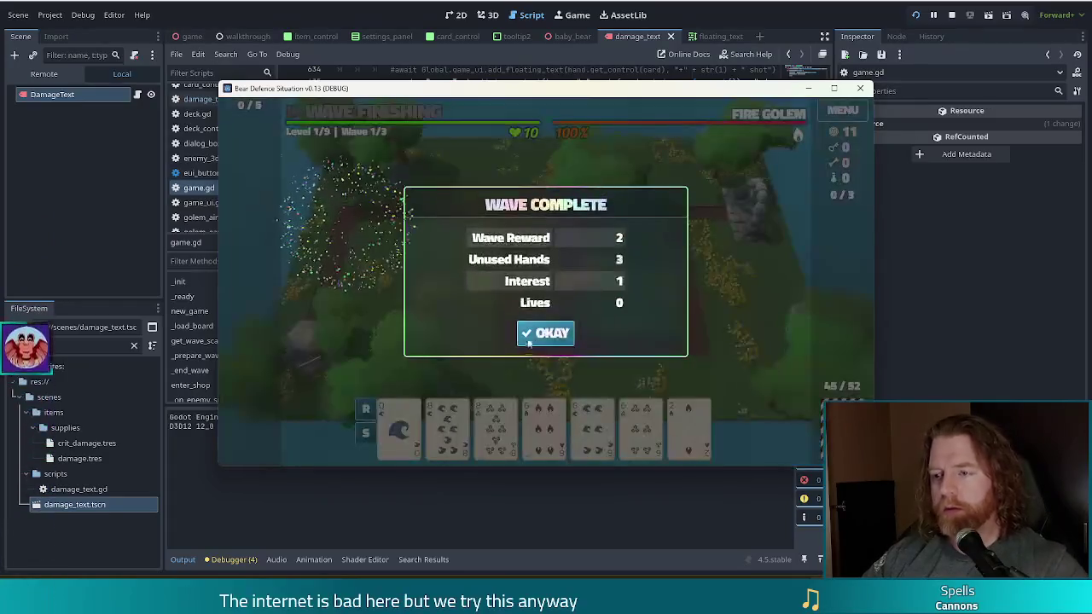
- Dismiss two Wave Complete summaries, then play a Full House with the 6 of Wind to place a ballista mid-field
left_click(550, 331)
left_click(552, 334)
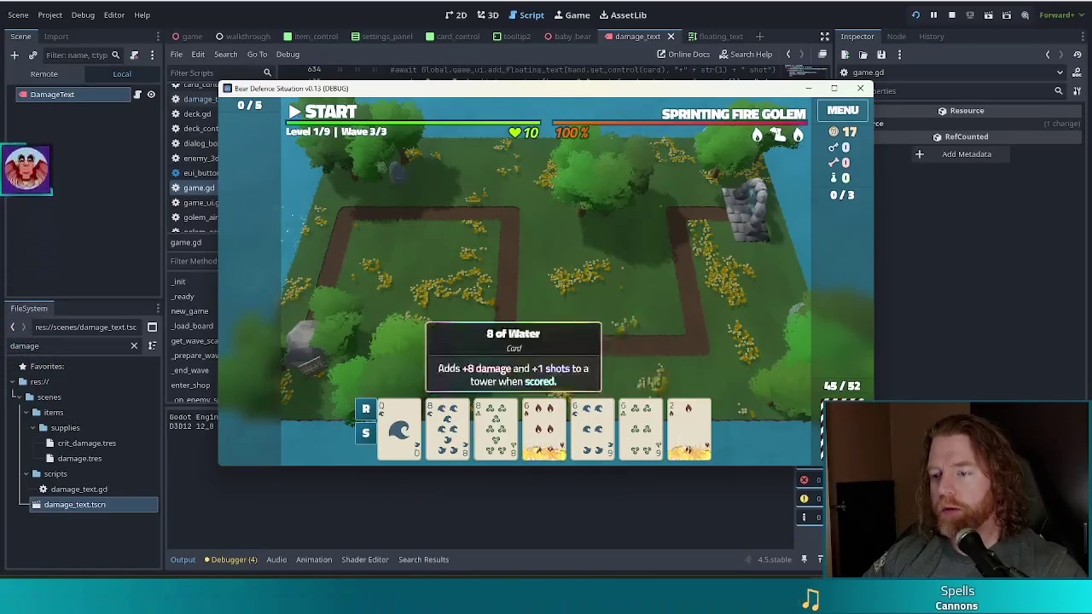
left_click(543, 439)
left_click(640, 426)
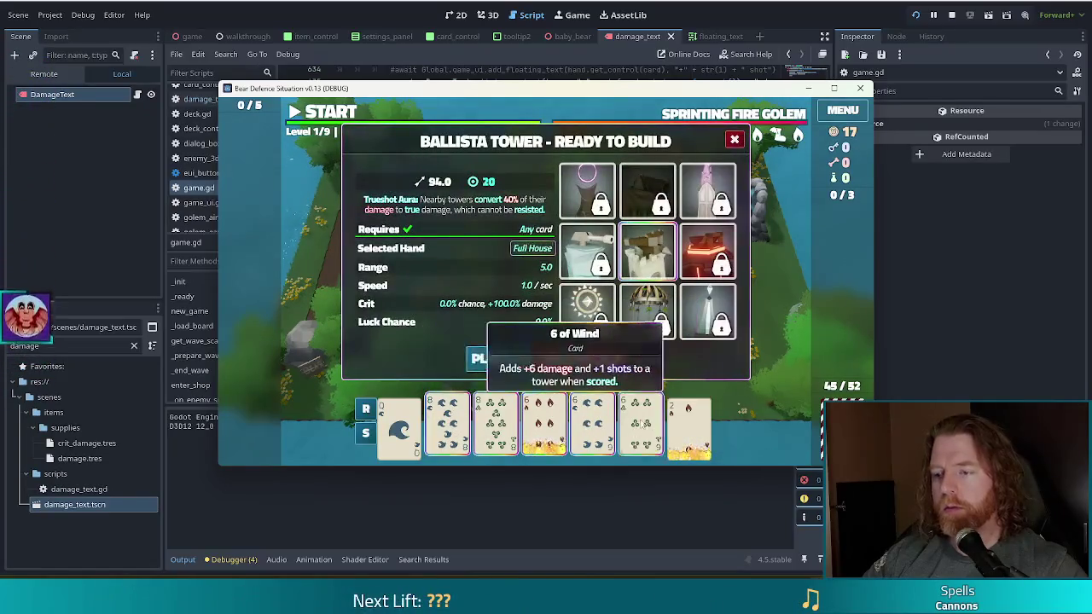
left_click(476, 358)
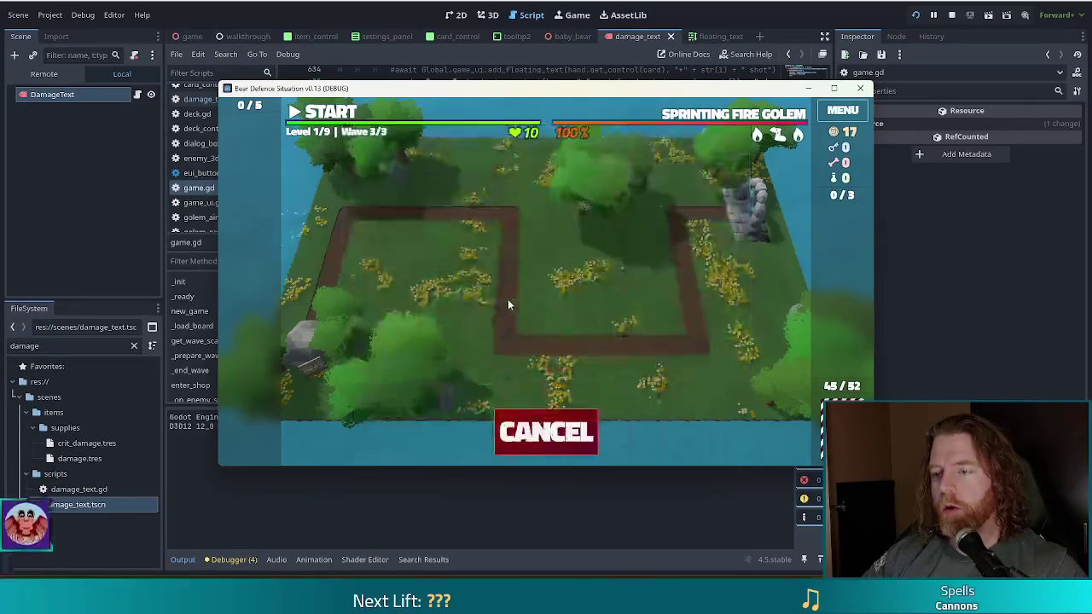
left_click(561, 271)
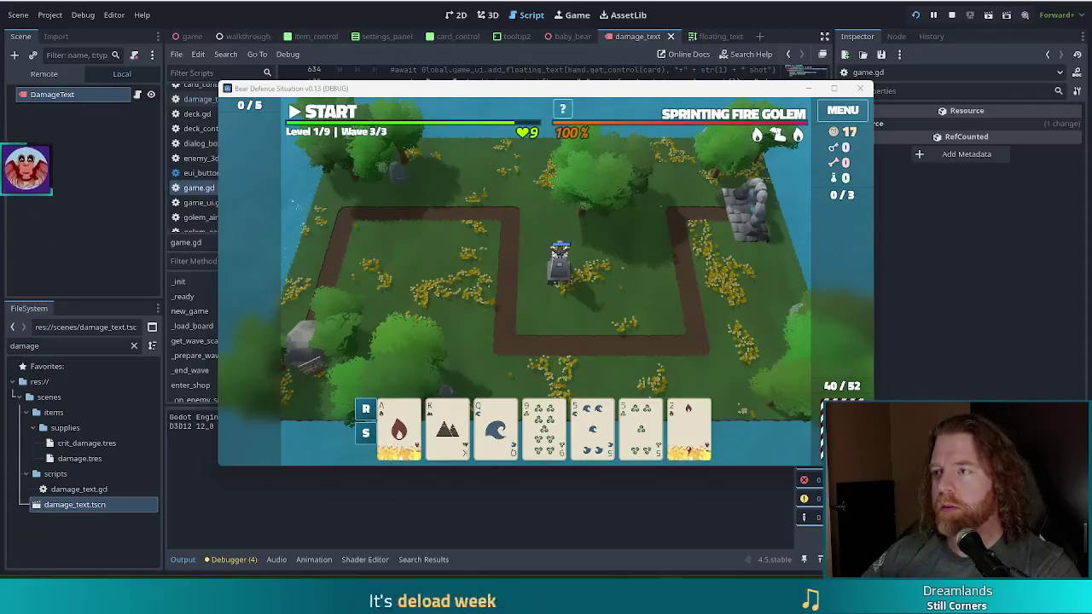
- Close the game window and rerun the project with F5
left_click(860, 88)
key("F5")
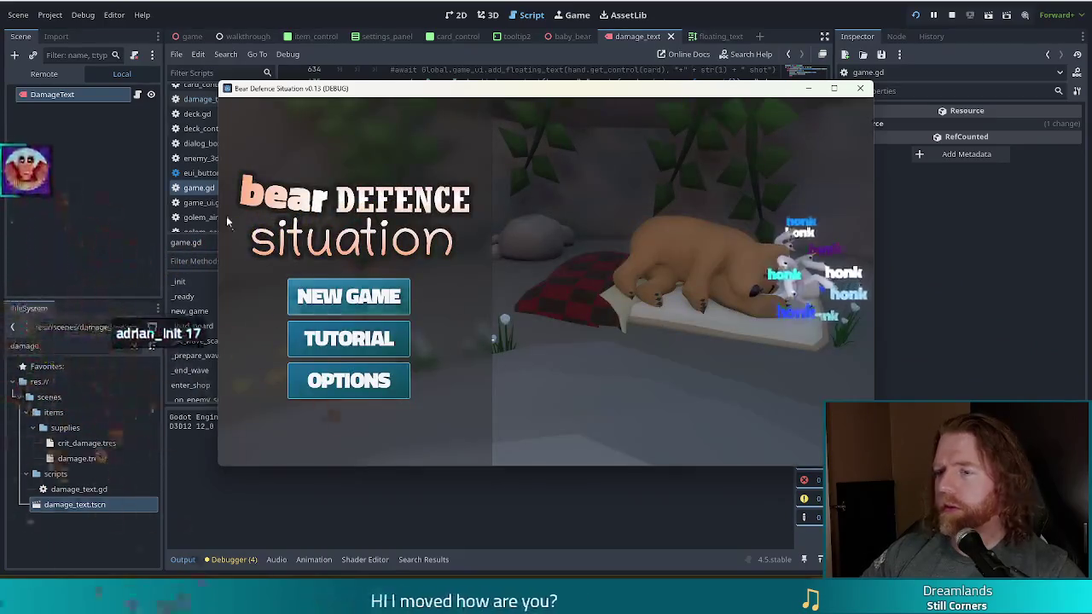
- Start a new game, enter the battle map, and discard the 9 and then the 10
left_click(347, 300)
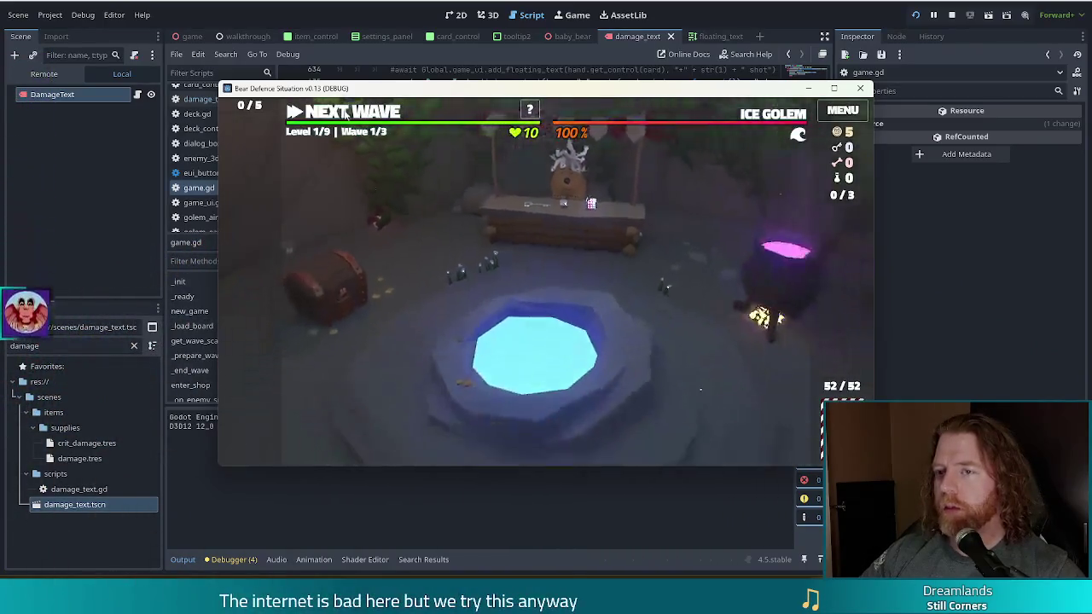
left_click(345, 114)
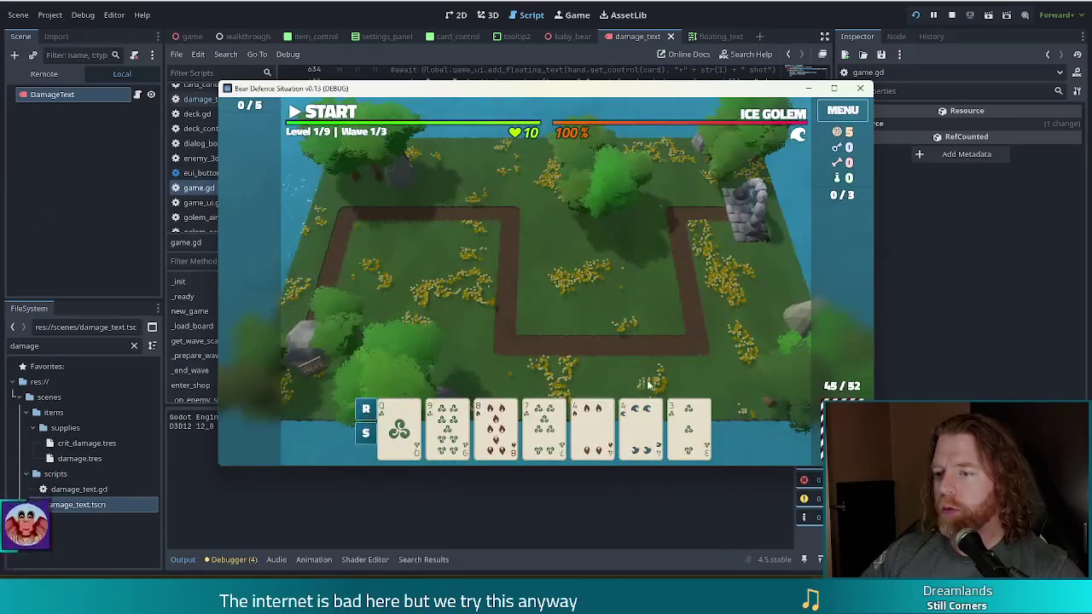
left_click(611, 389)
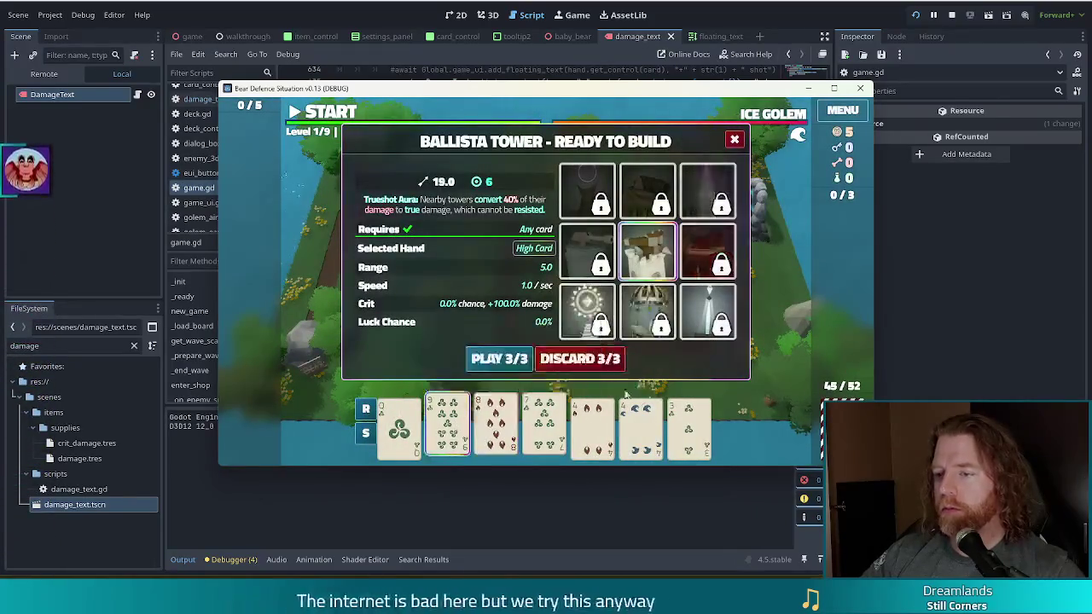
left_click(580, 359)
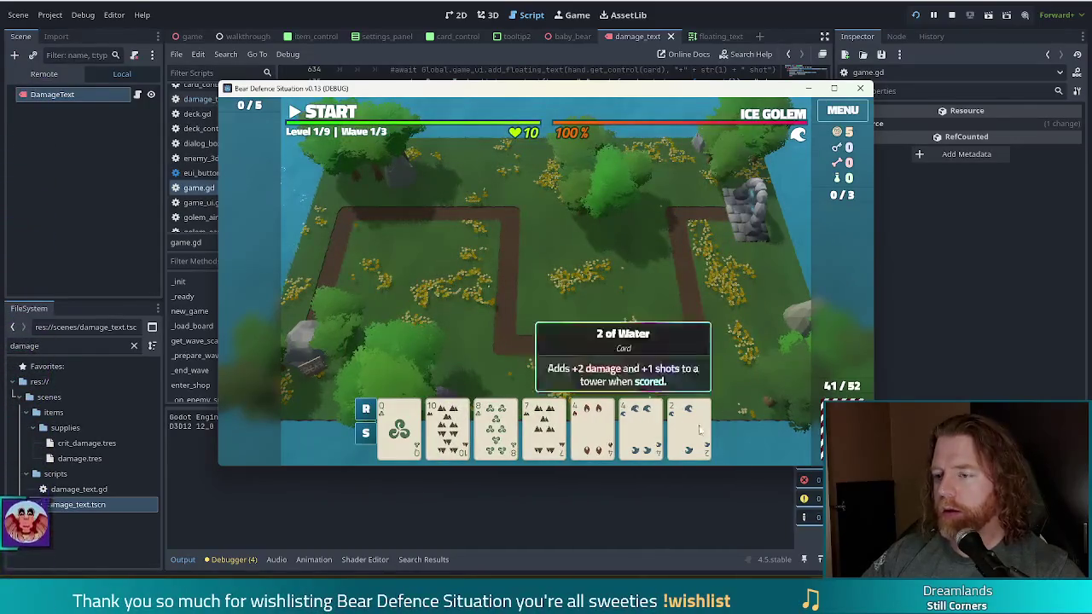
left_click(585, 385)
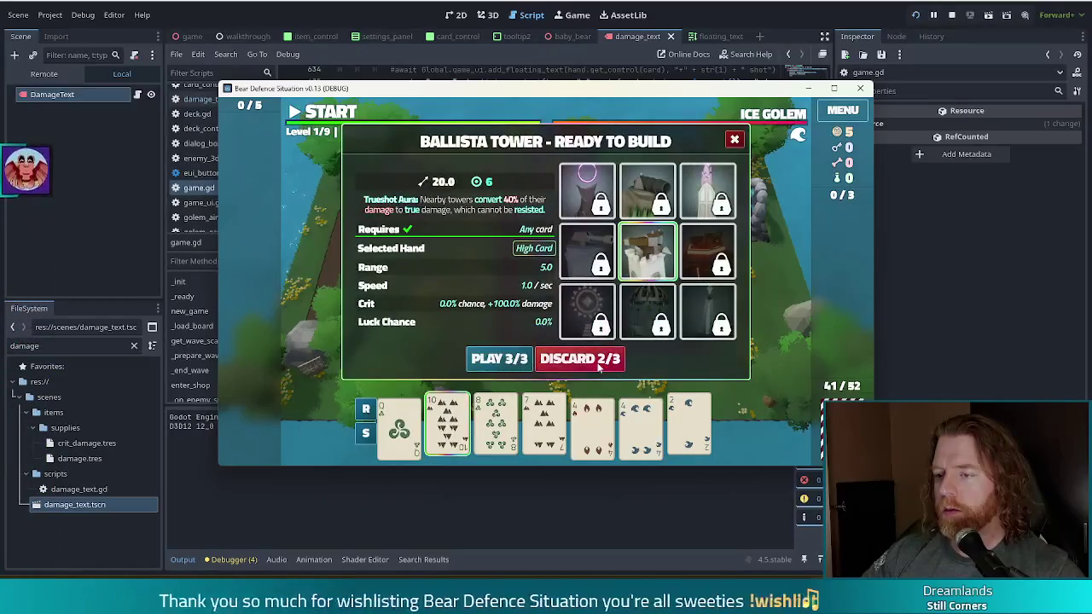
left_click(500, 360)
- Discard the King, Jack and 3, then redraw the hand with the console 'discard' command
left_click(562, 425)
left_click(687, 429)
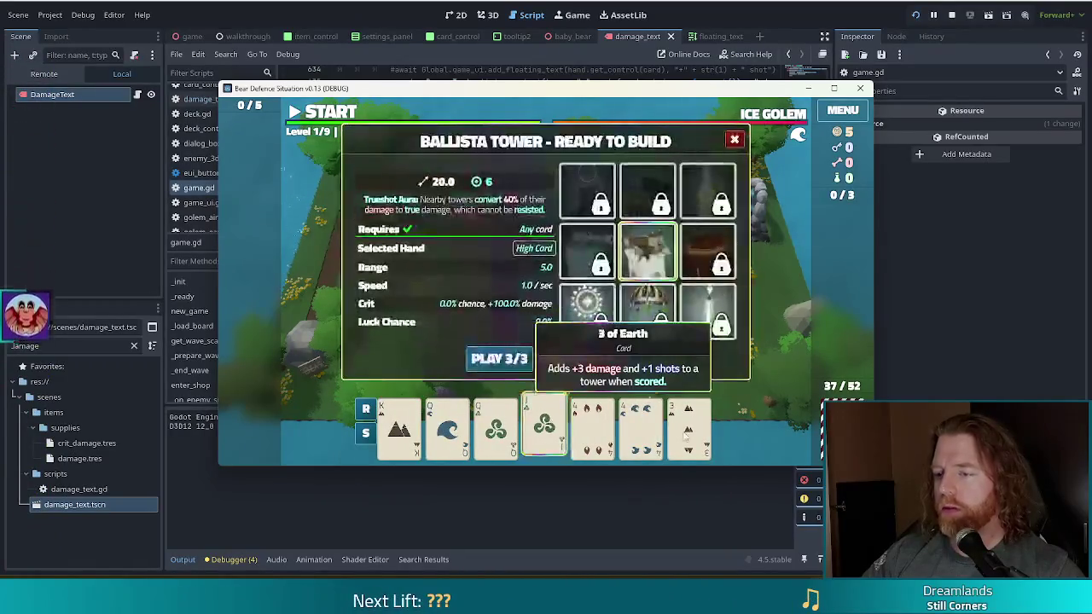
left_click(399, 429)
left_click(591, 362)
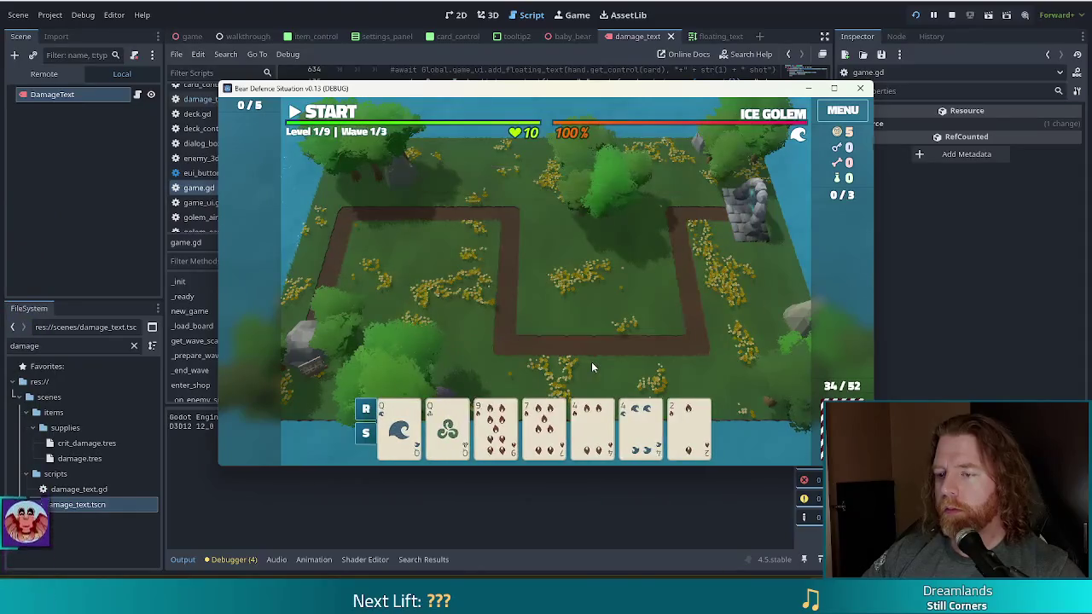
left_click(689, 426)
left_click(511, 431)
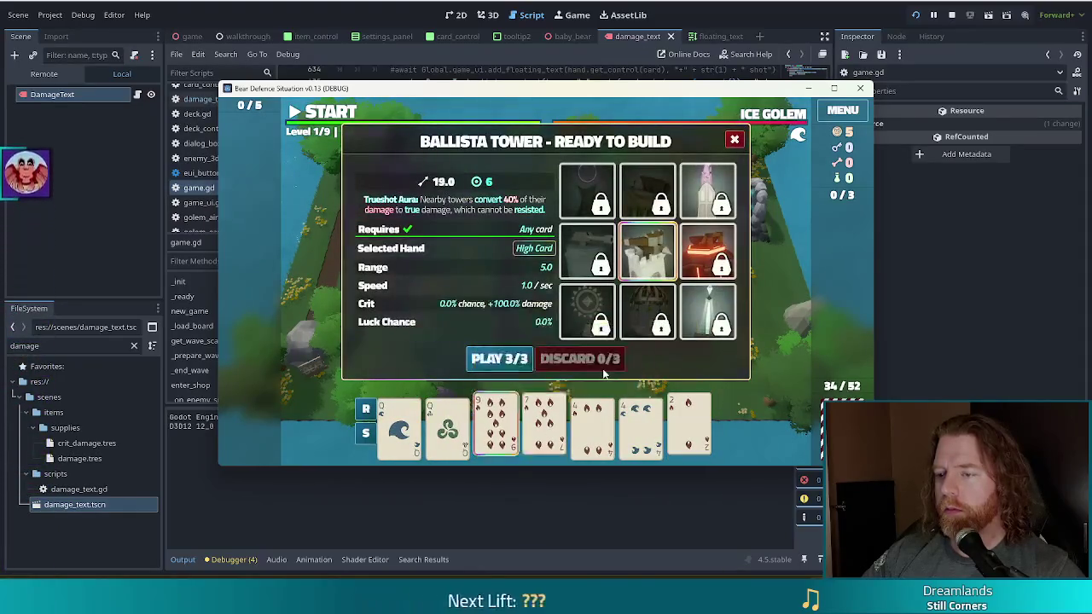
key("quoteleft")
type("discard")
key("Return")
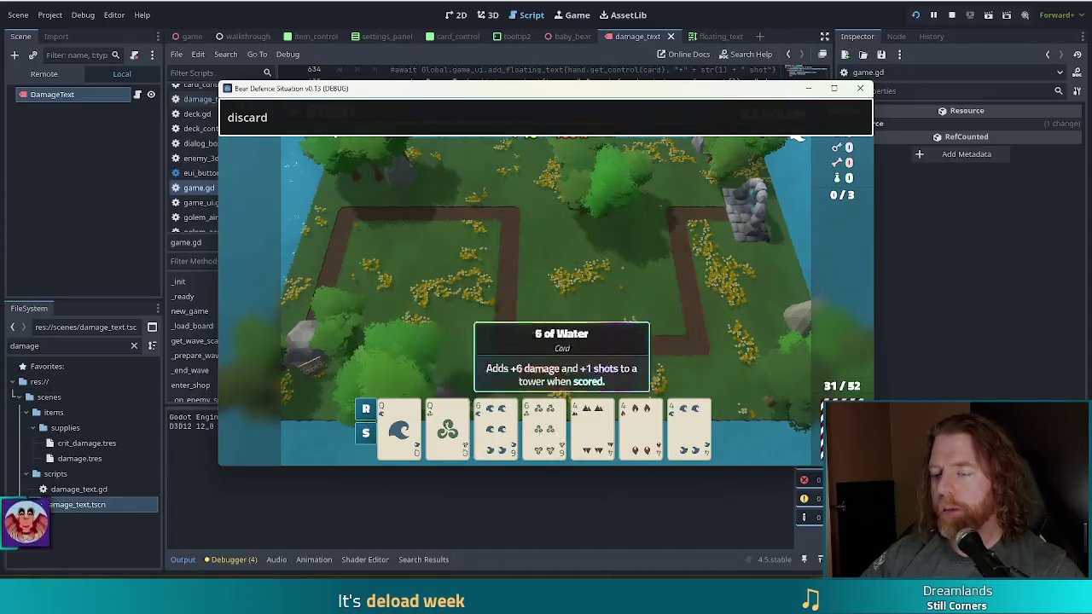
- Select three 4s and the Queens of Wind and Water for a Full House, then type 'add_wish knife' in the console
left_click(600, 429)
left_click(629, 435)
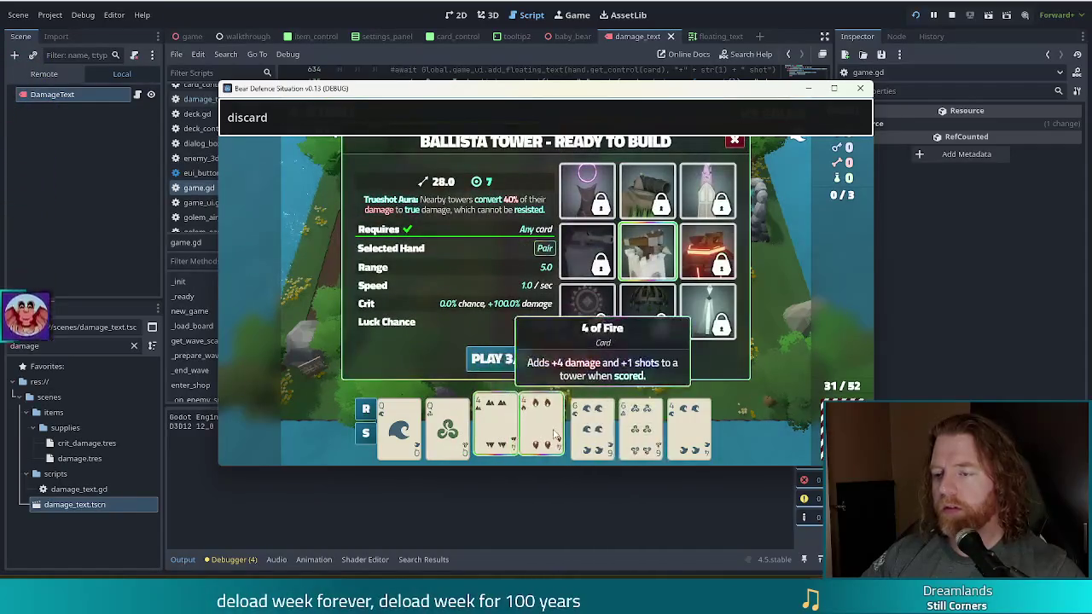
left_click(686, 430)
left_click(447, 427)
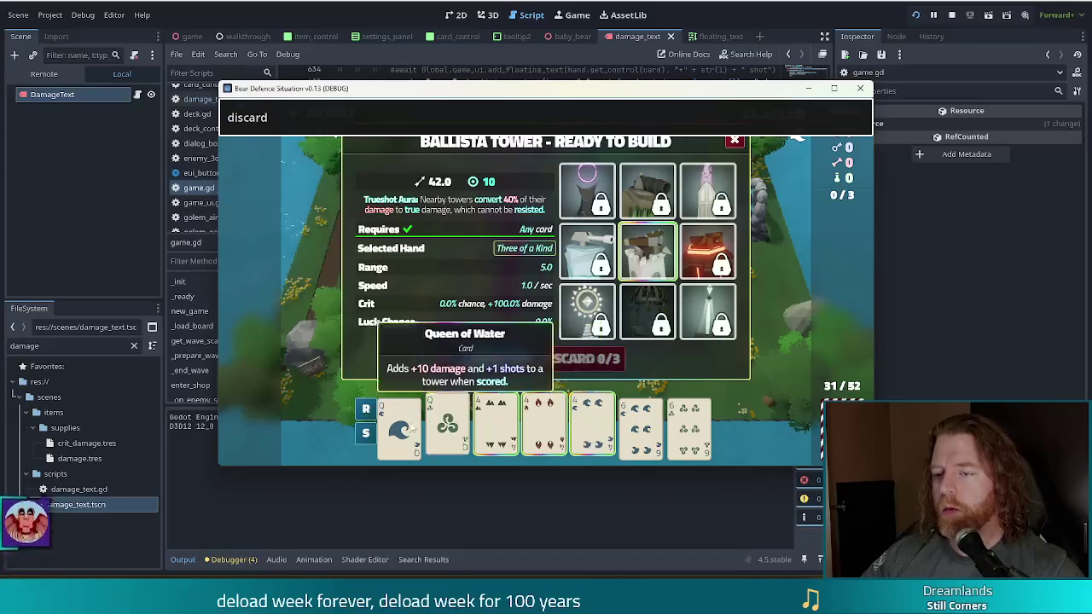
left_click(399, 427)
key("ctrl+a")
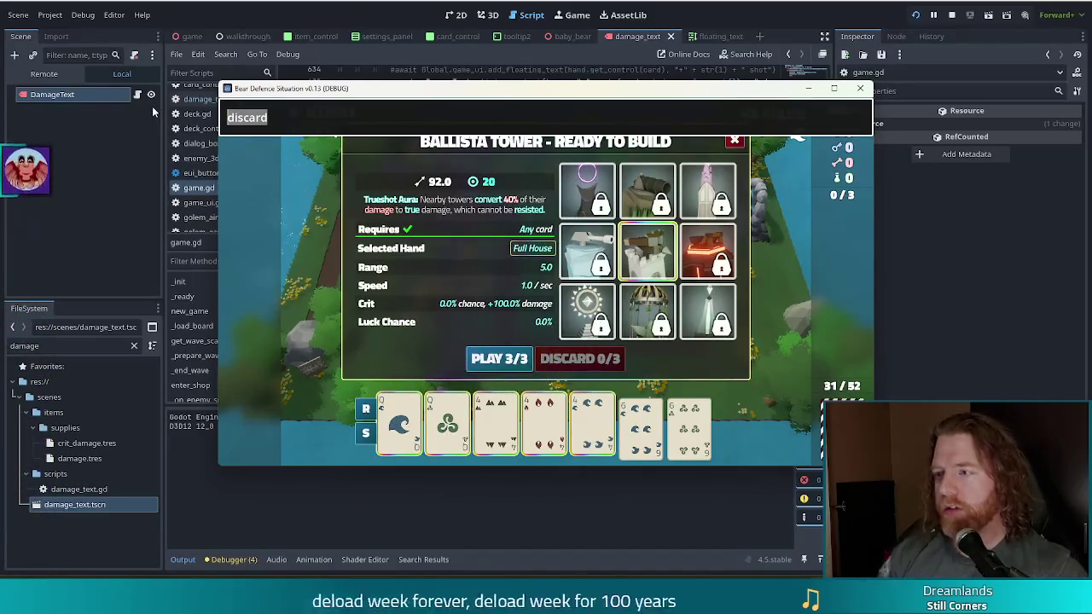
type("add_wish k")
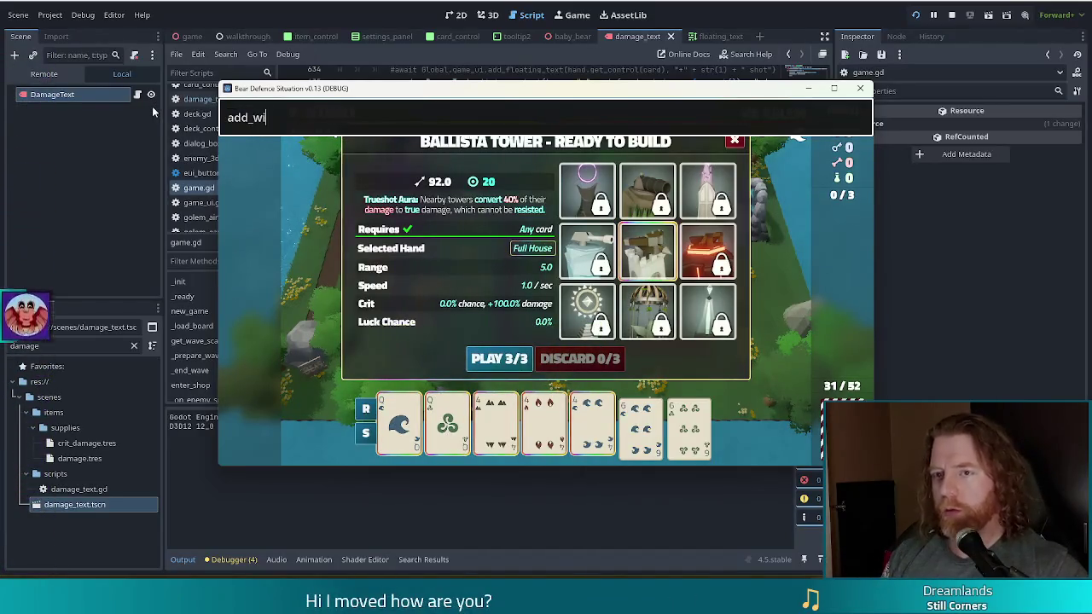
type("nife")
- Run 'add_wish knife' to grant the Knife wish, close the console, and play the Full House for a Ballista
key("Return")
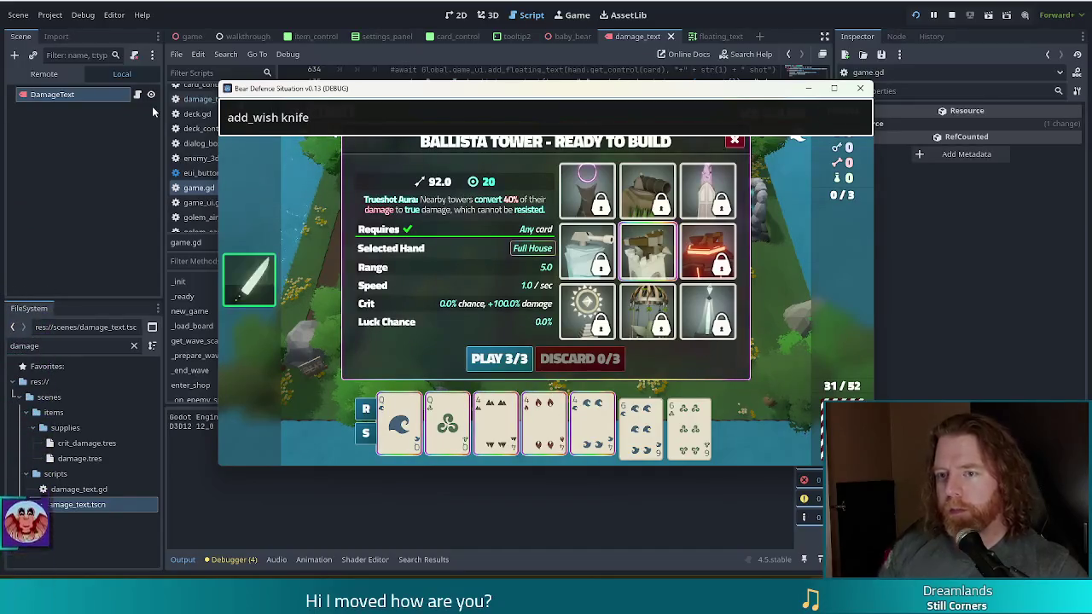
mouse_move(260, 286)
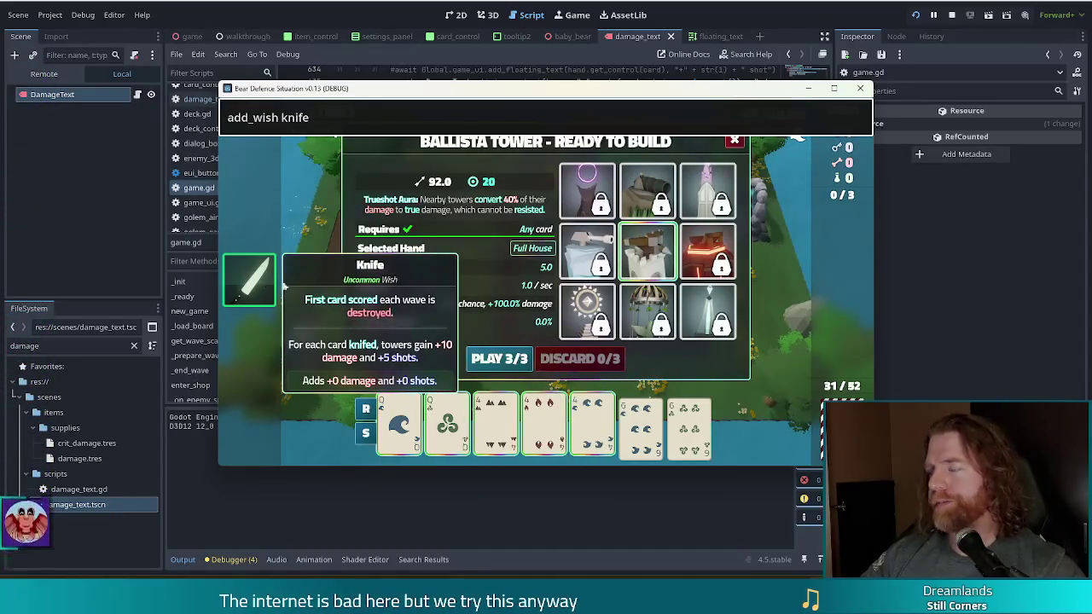
mouse_move(640, 329)
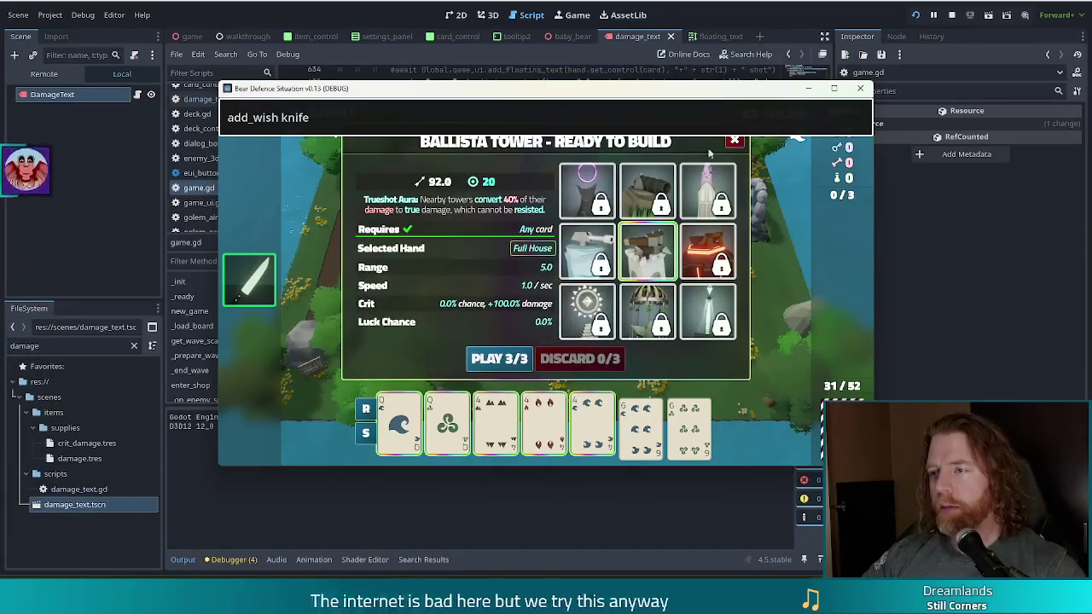
mouse_move(405, 435)
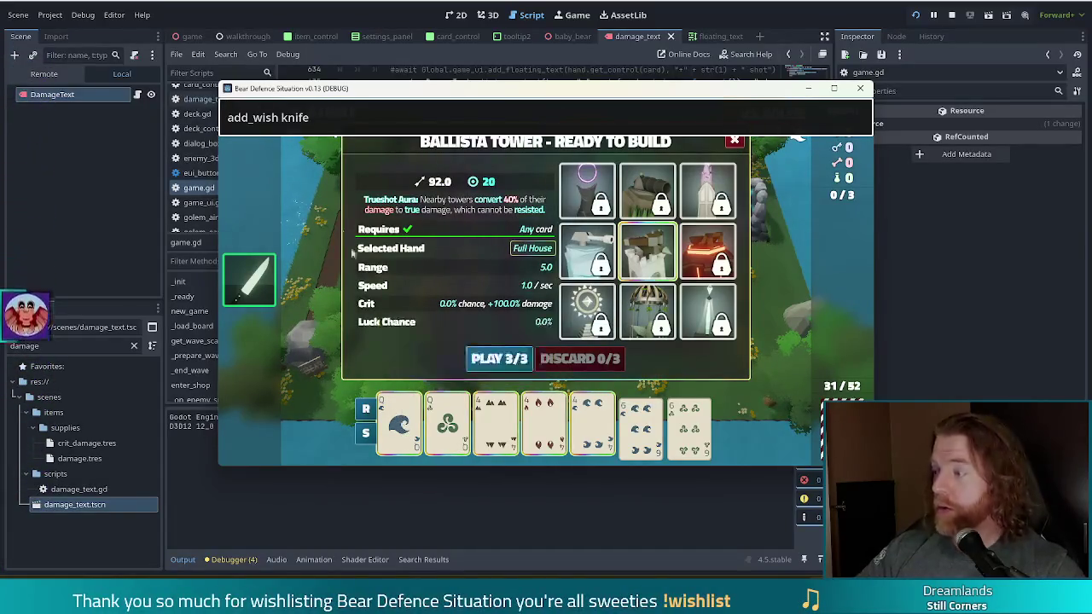
key("Return")
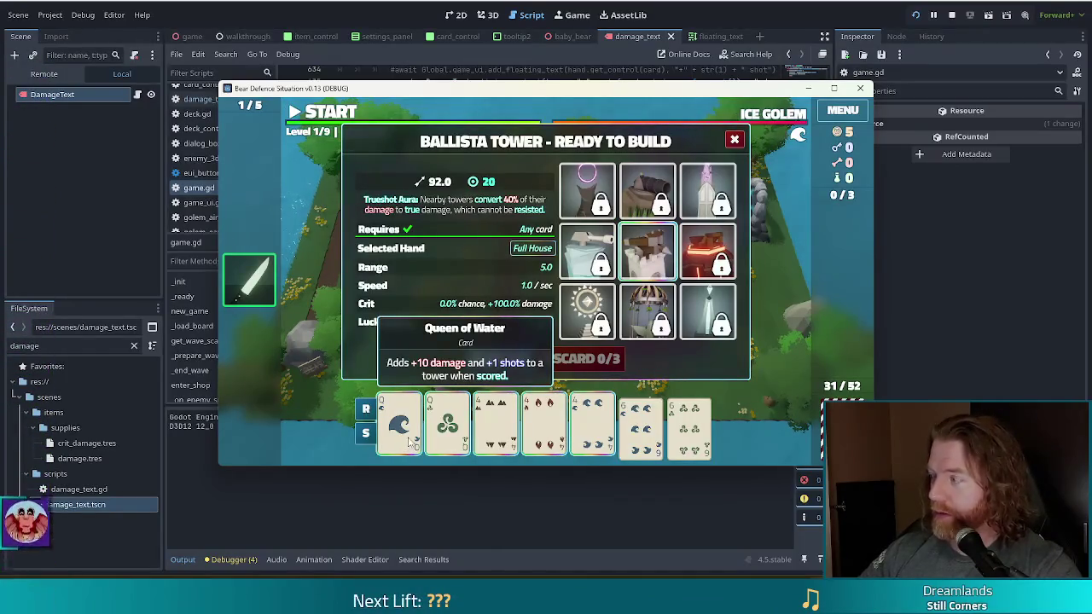
mouse_move(498, 445)
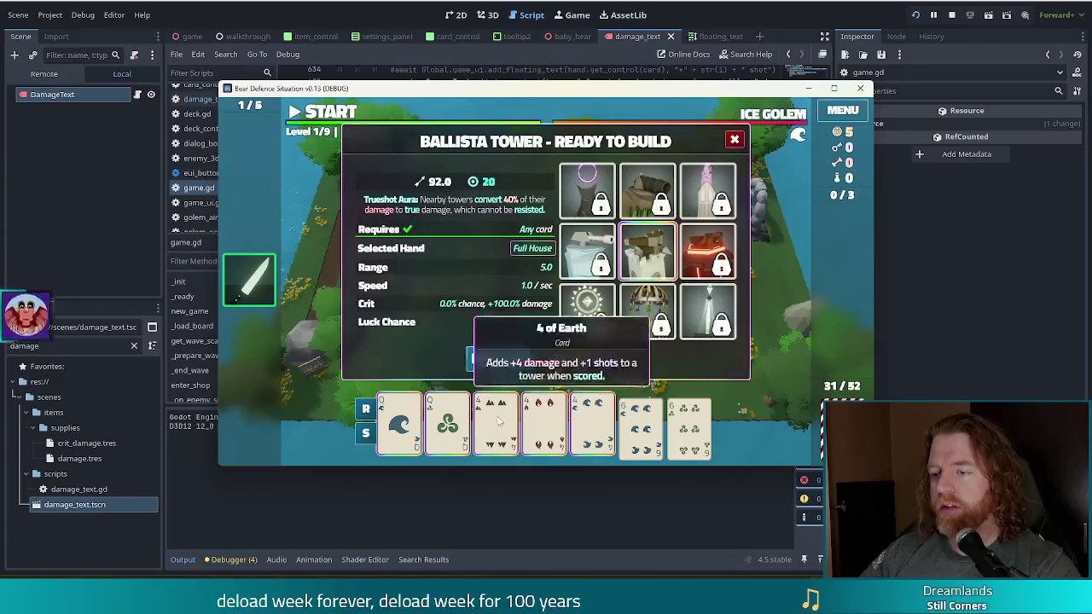
left_click(491, 359)
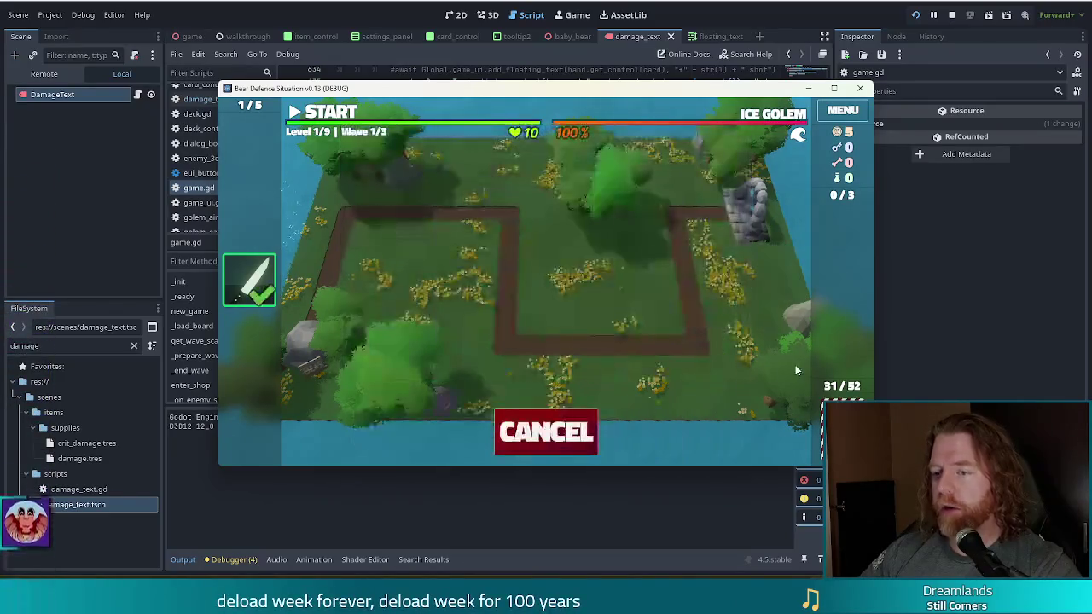
- Place the Ballista on the field, scroll through the deck overview, then close it and switch back to the editor
left_click(593, 267)
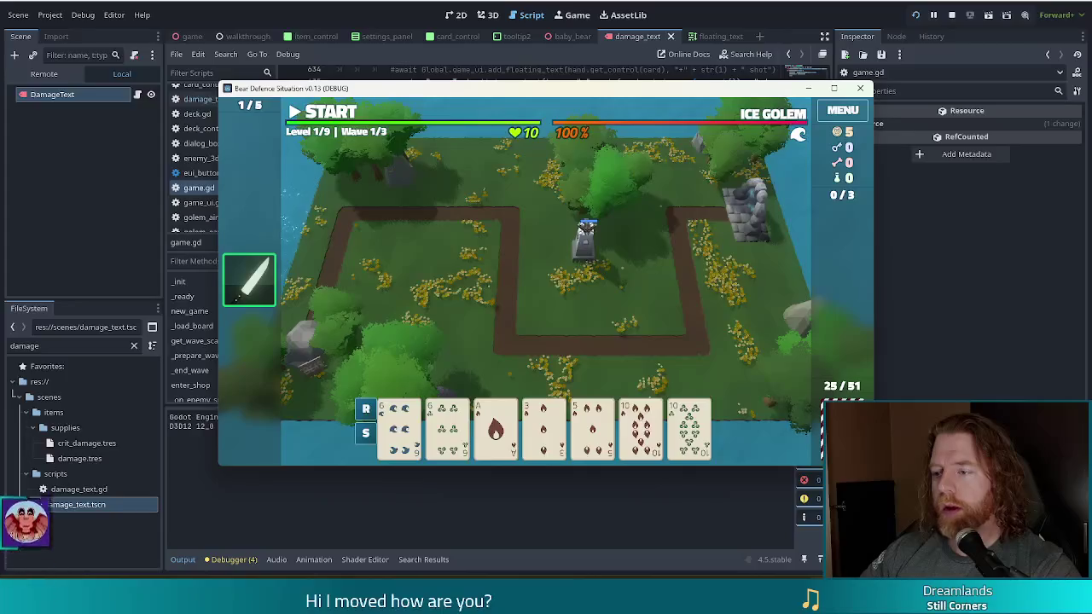
key("d")
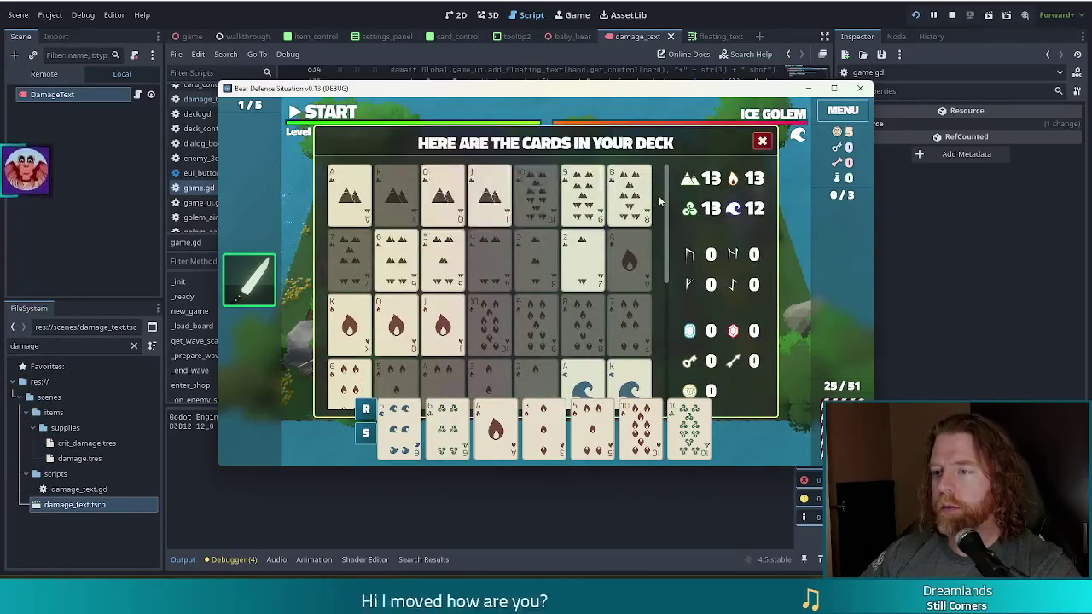
scroll(667, 261, "down", 3)
scroll(667, 261, "down", 1)
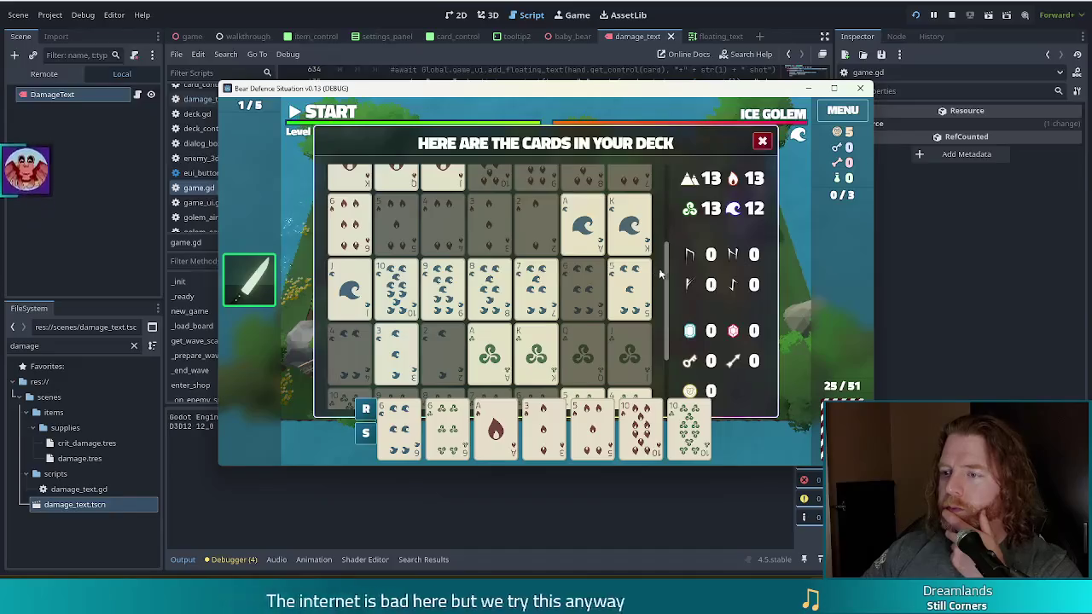
scroll(666, 290, "down", 1)
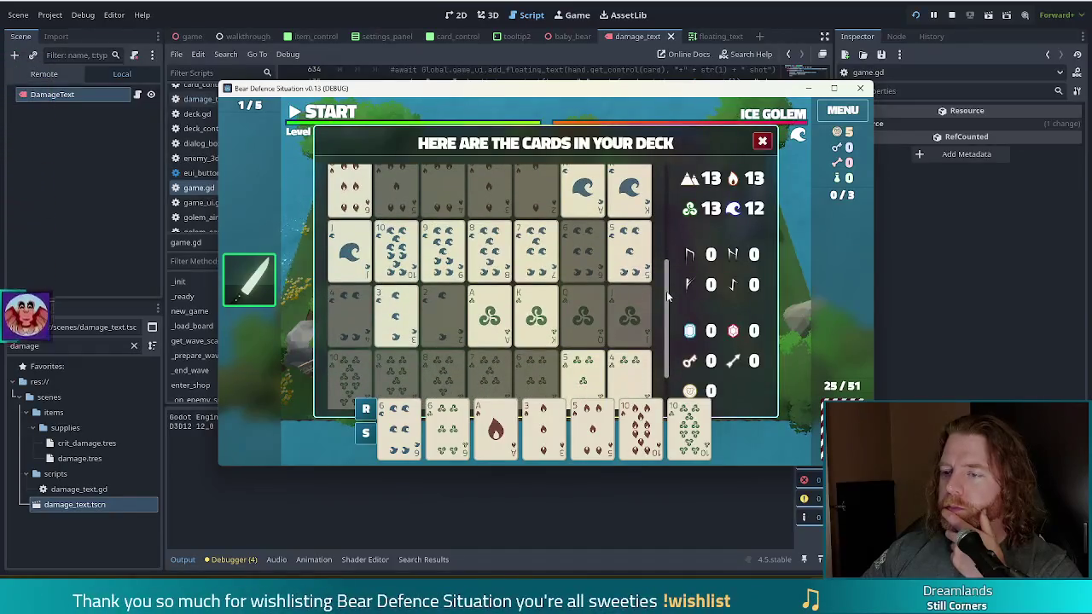
scroll(666, 290, "down", 1)
scroll(661, 348, "up", 5)
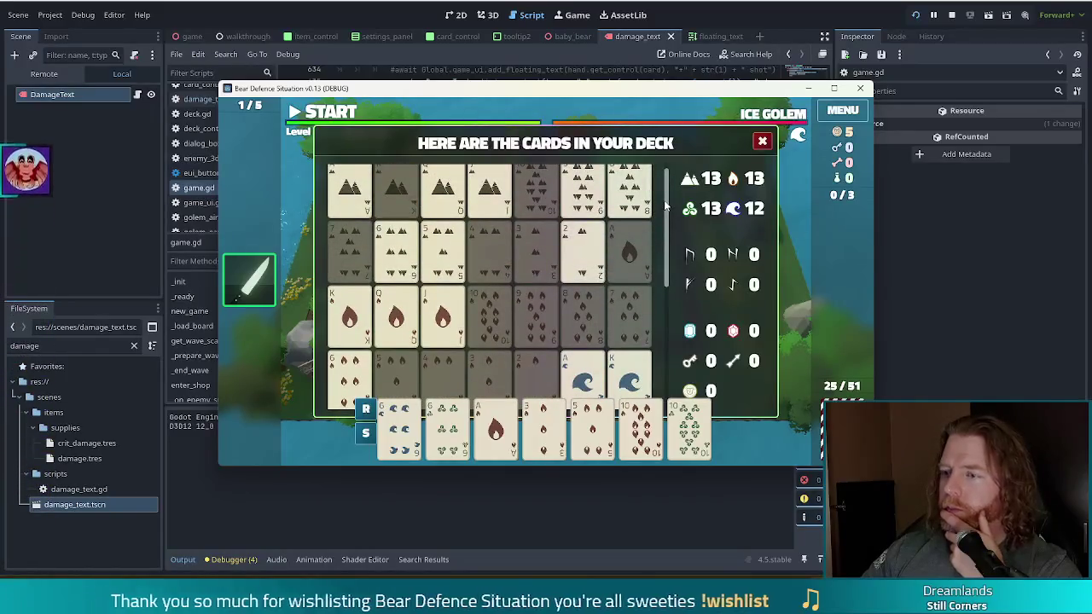
mouse_move(666, 206)
left_mouse_down()
mouse_move(659, 287)
mouse_move(653, 230)
mouse_move(653, 251)
left_mouse_up()
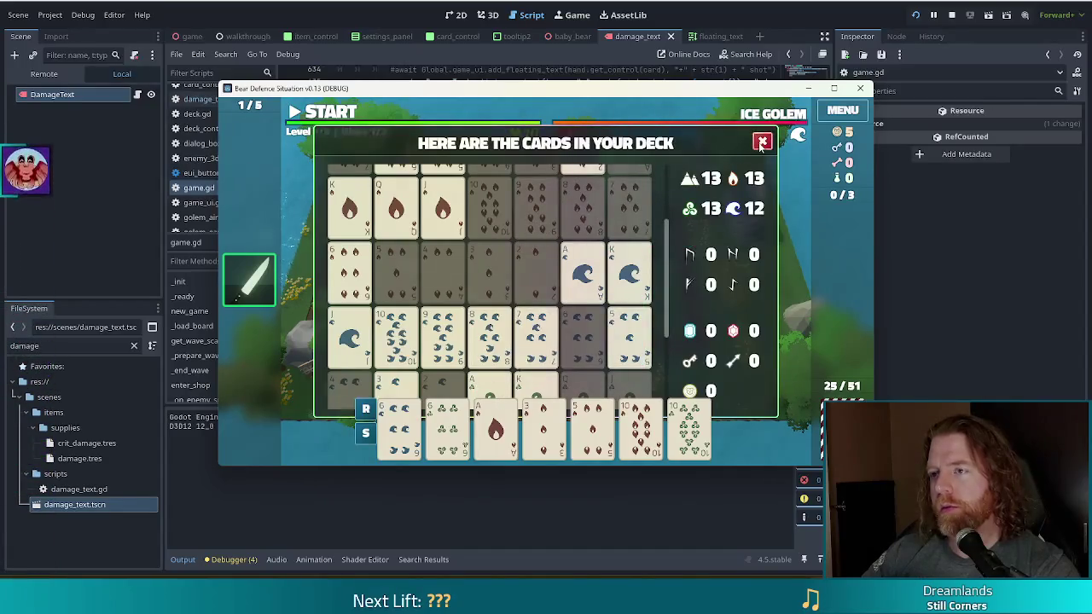
left_click(762, 141)
key("alt+Tab")
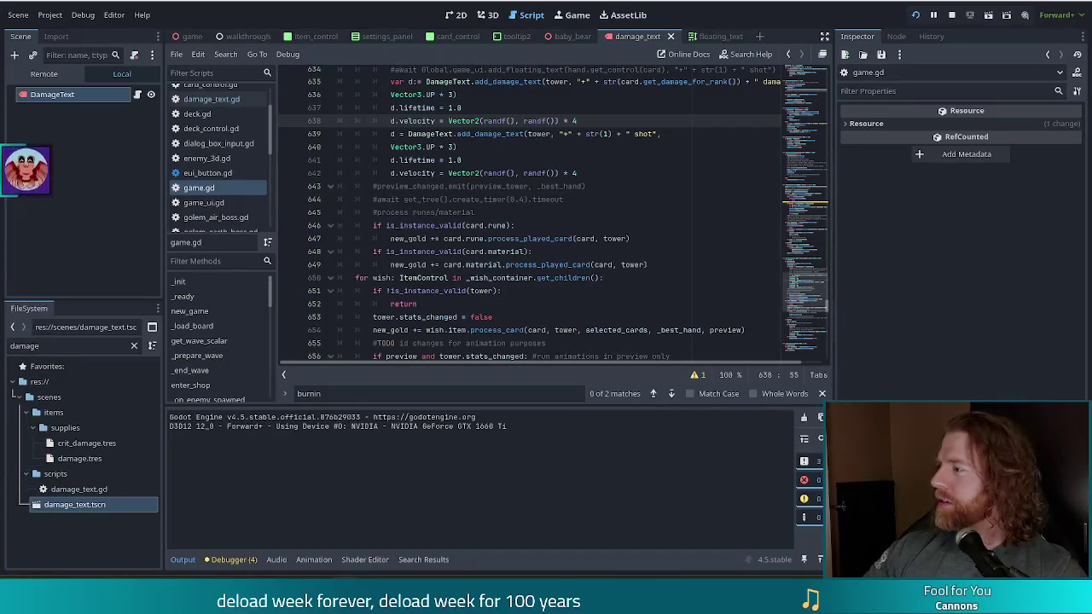
- Put the caret on the wish loop line in game.gd
left_click(487, 277)
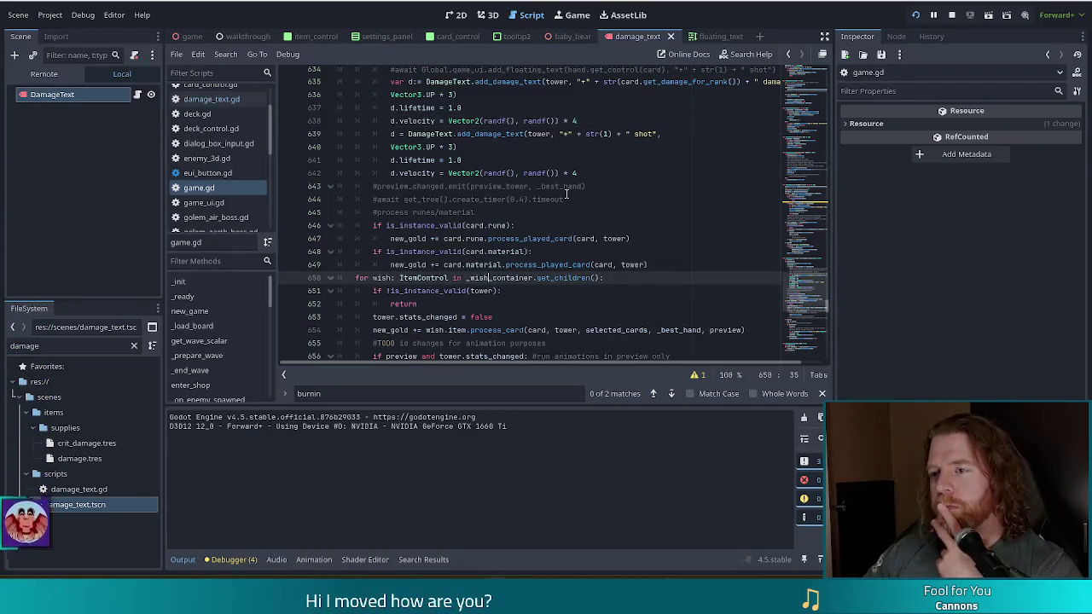
- Search game.gd for 'get_cont' and go to the get_control call on line 594
scroll(561, 238, "up", 5)
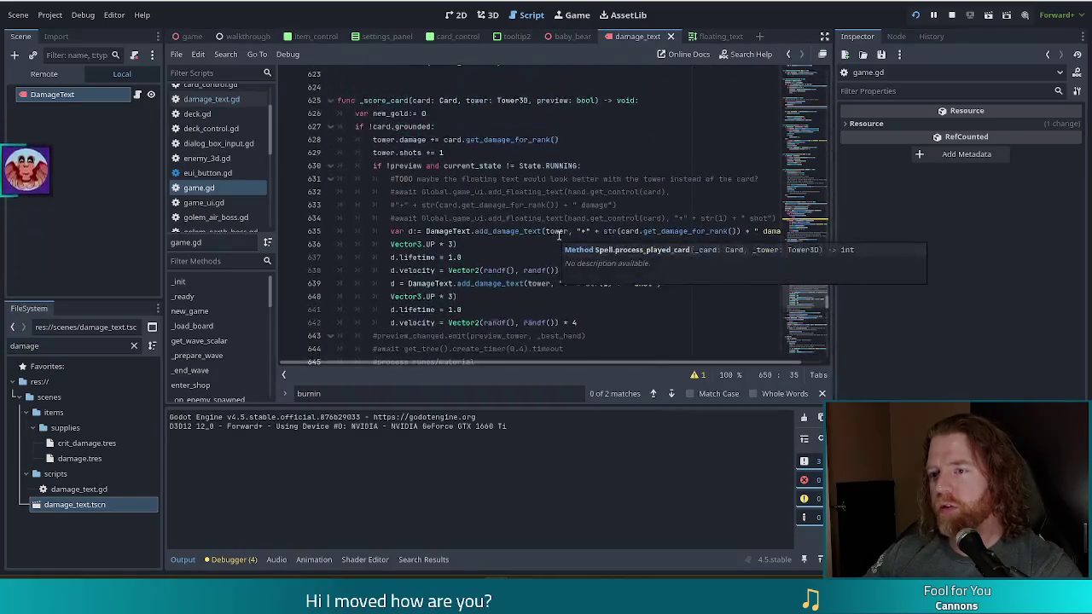
scroll(447, 188, "down", 4)
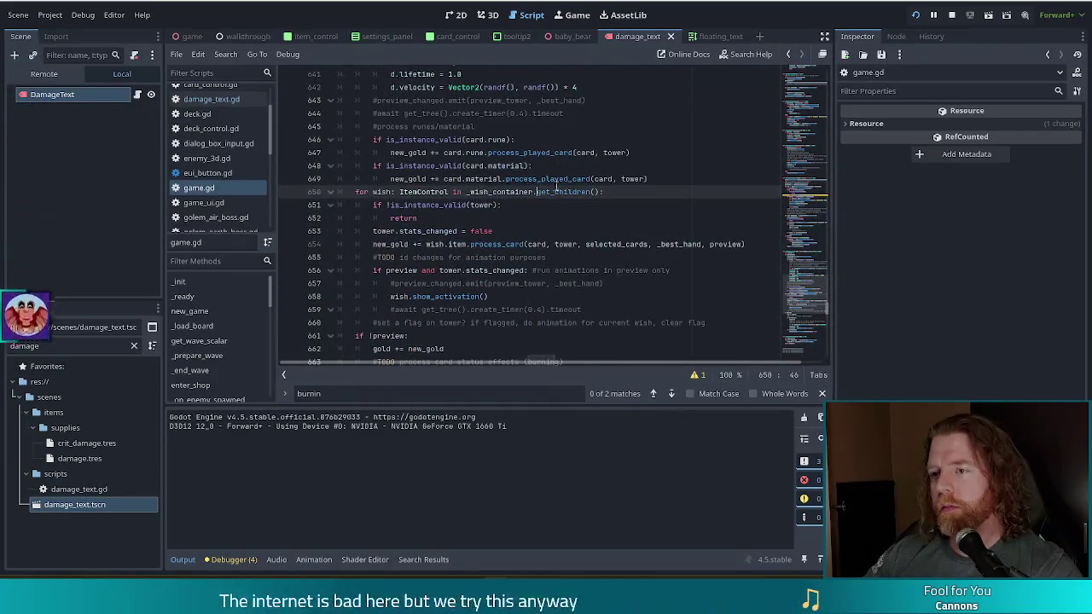
key("ctrl+f")
type("get_cton")
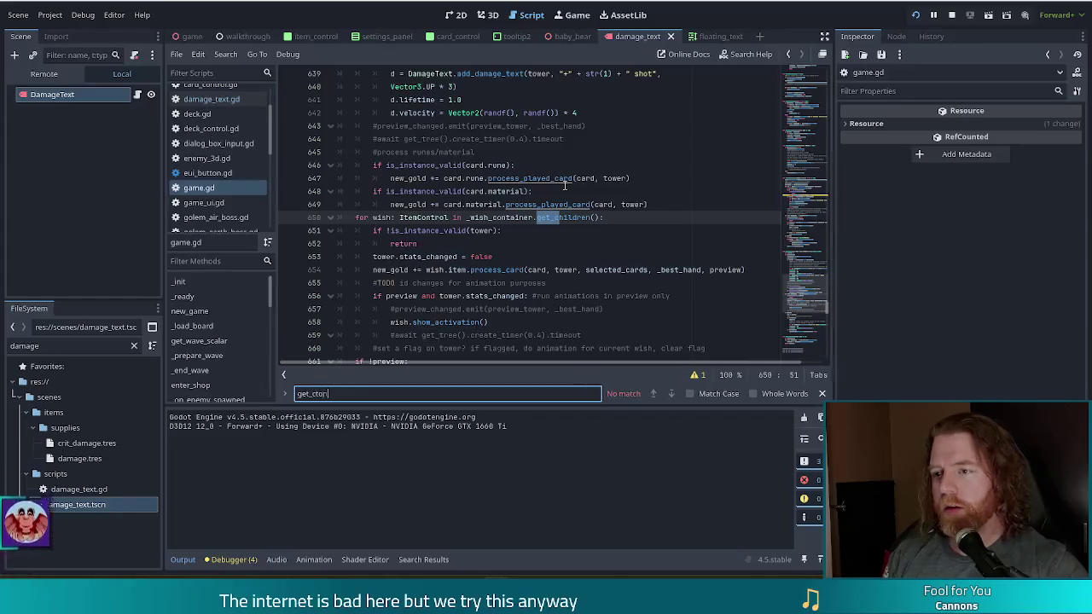
type("on")
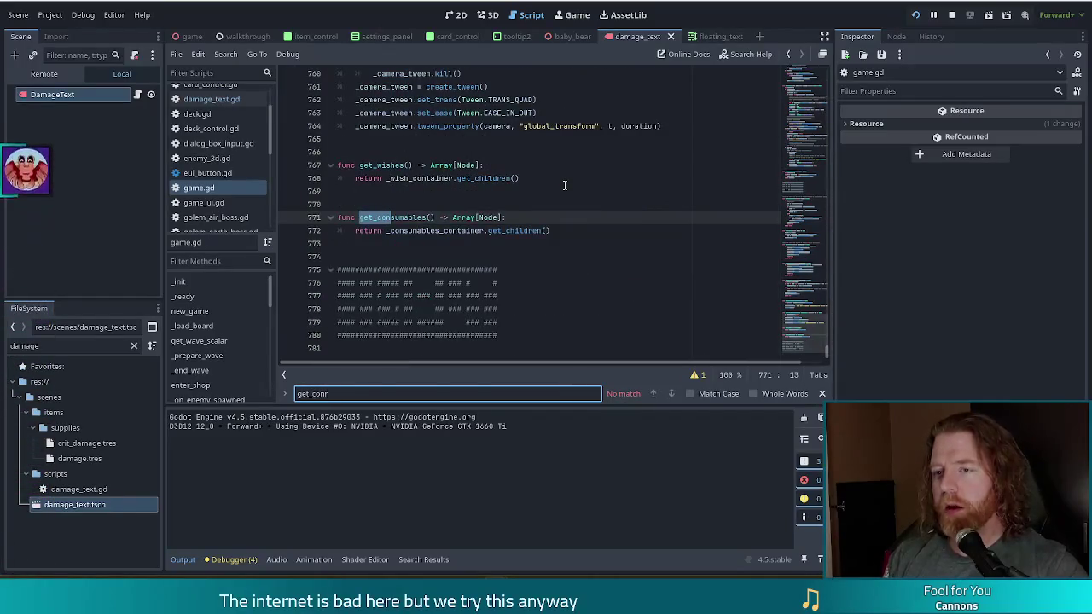
key("BackSpace")
type("trol")
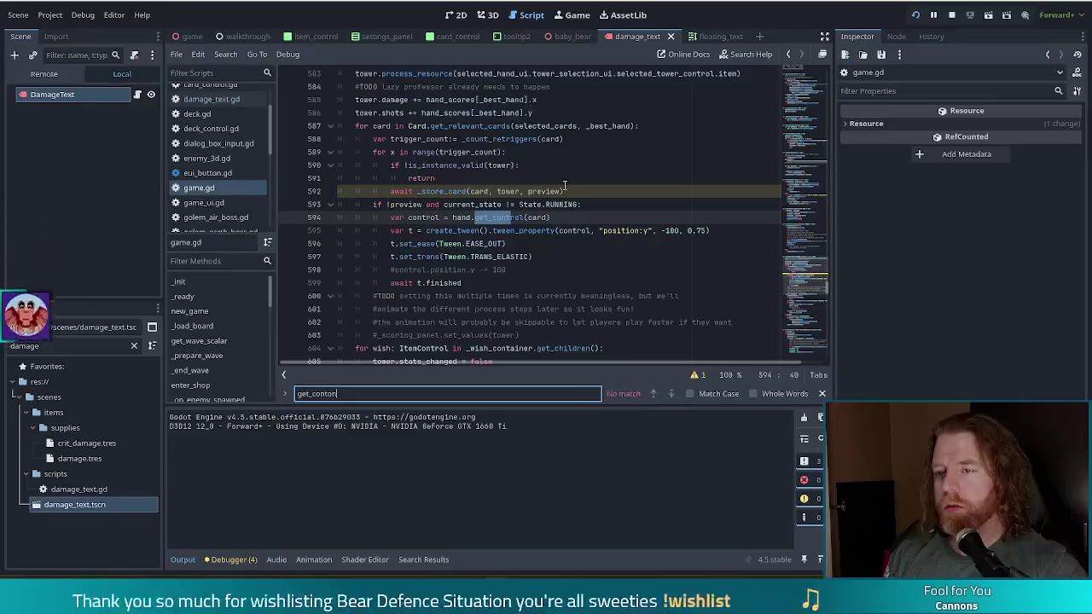
key("BackSpace")
key("BackSpace")
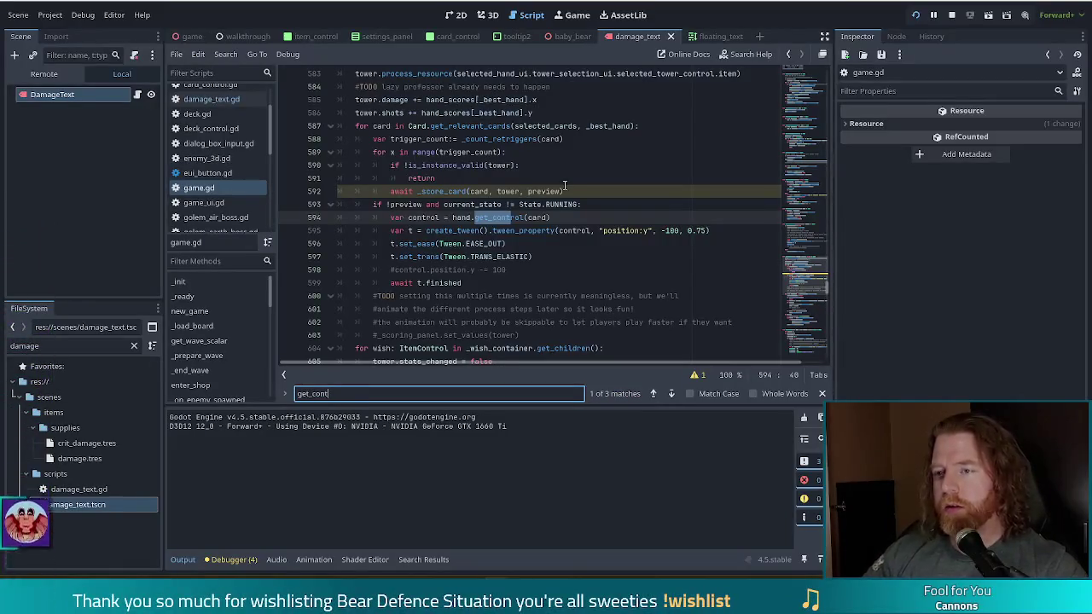
left_click(419, 217)
- Inspect get_relevant_cards, select the line 587 card loop, and put the caret at the end of line 586
mouse_move(503, 219)
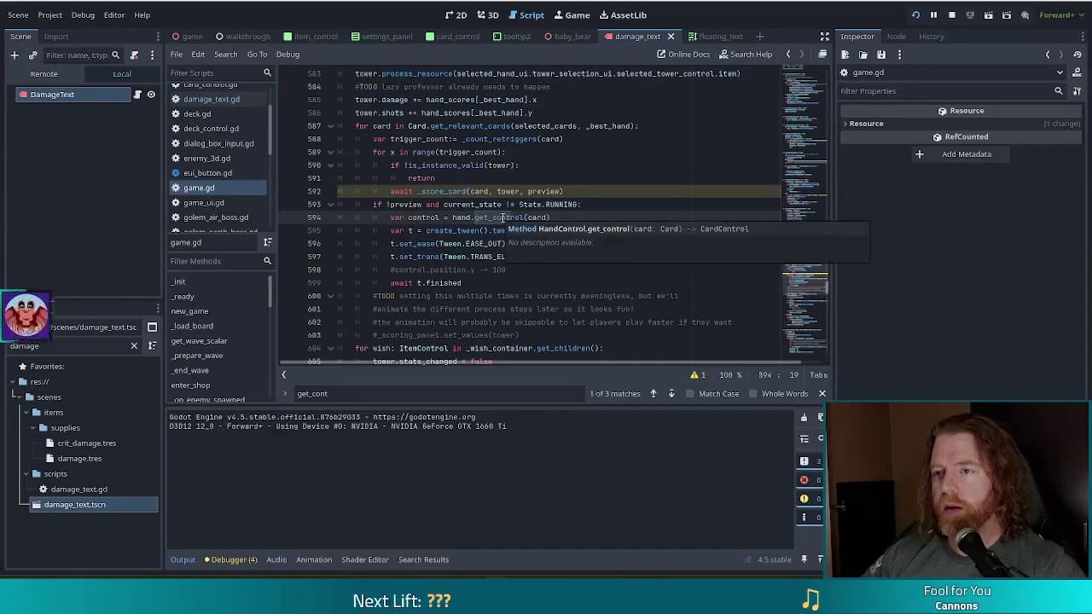
left_click(439, 127)
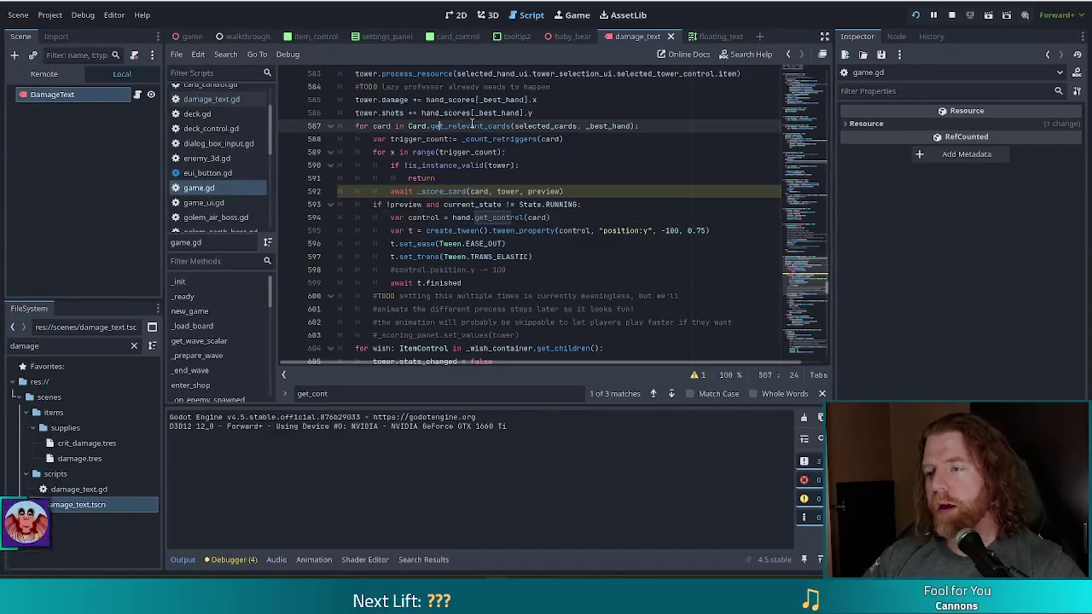
mouse_move(471, 125)
left_click(607, 101)
left_click(636, 126)
left_click_drag(637, 125, 356, 126)
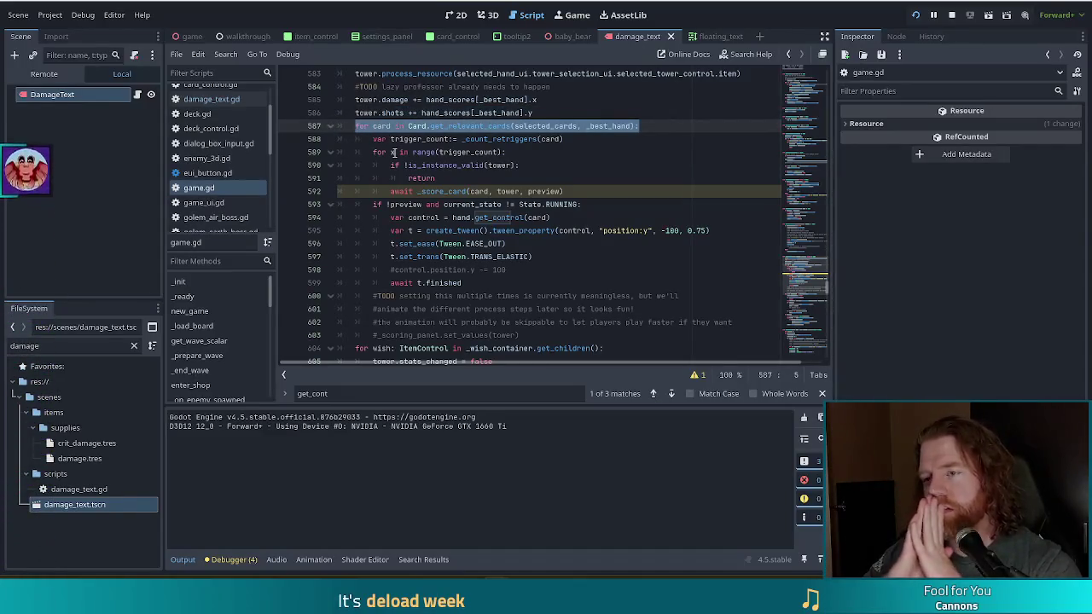
left_click(554, 113)
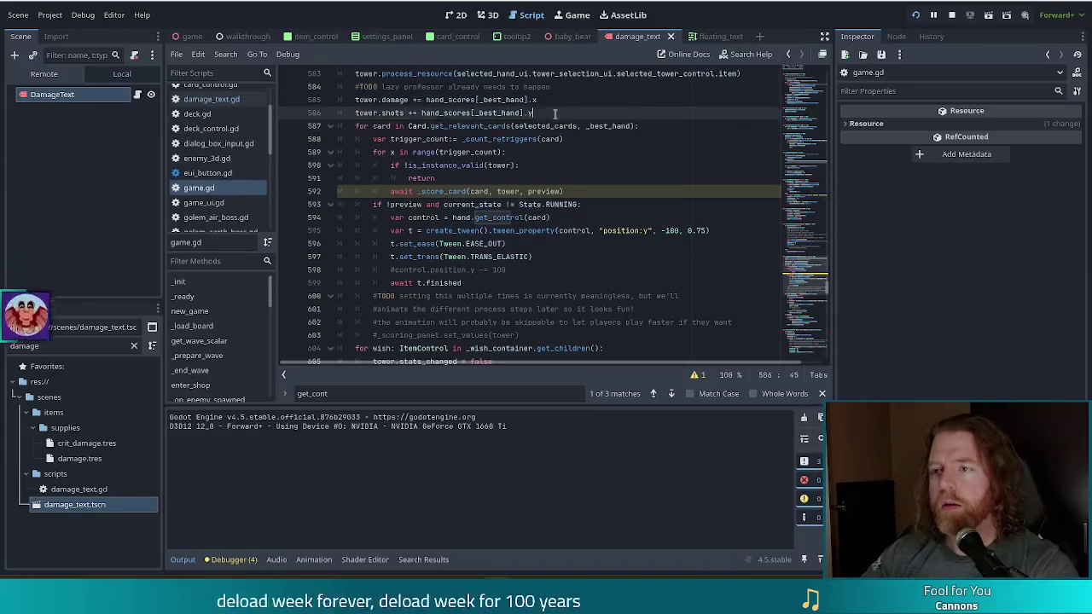
- Insert the comment '#TODO this is not necessarily the order in' above the card loop
key("Return")
type("#TODO this is not necessa")
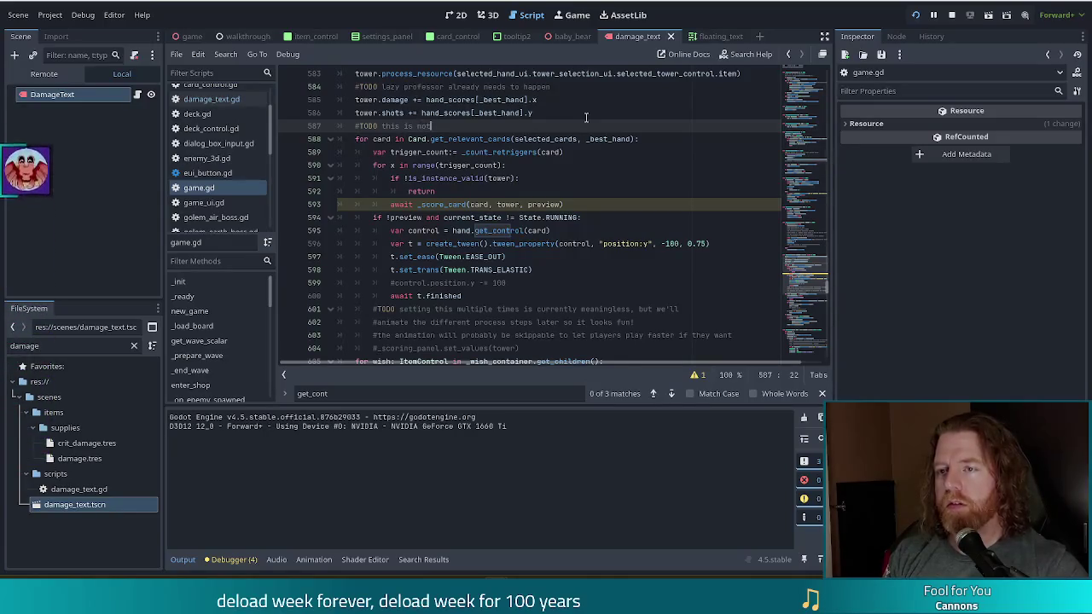
type("rily")
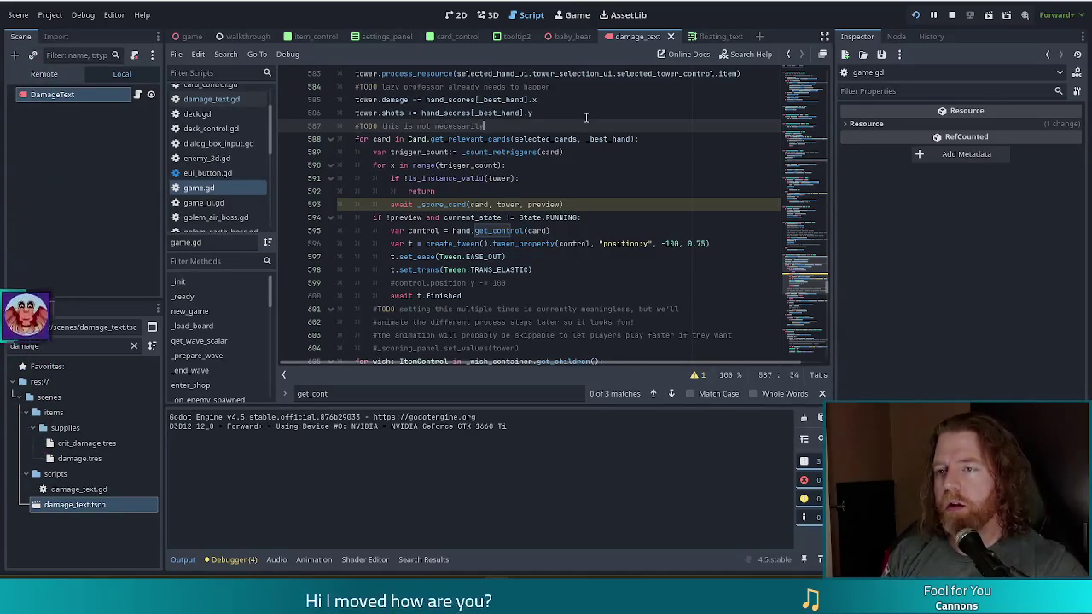
type(" the order in hand")
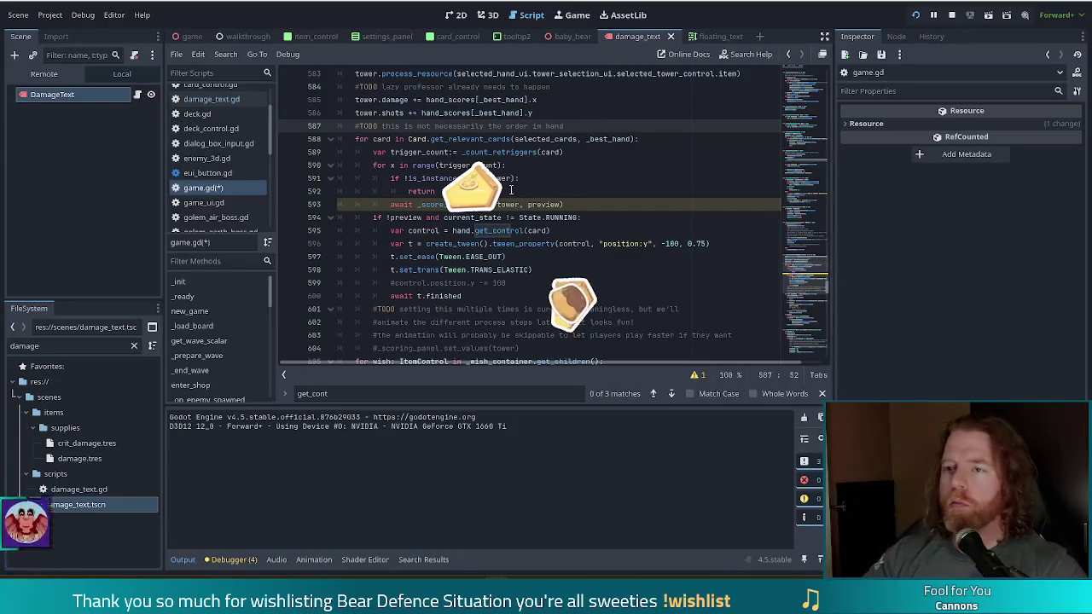
scroll(551, 187, "up", 1)
left_click_drag(653, 179, 659, 166)
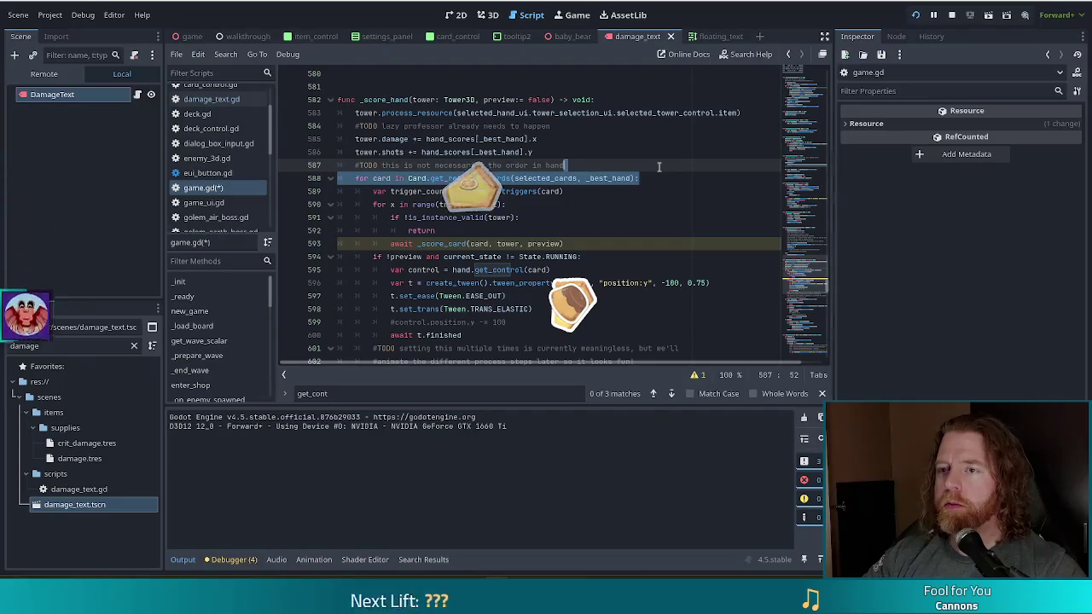
left_click(654, 178)
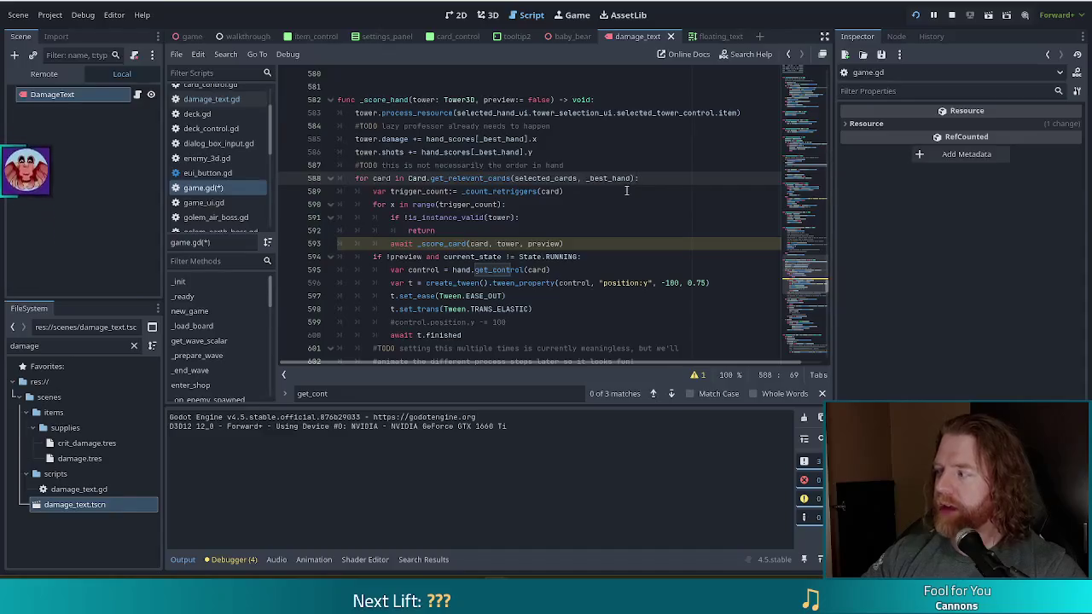
mouse_move(620, 183)
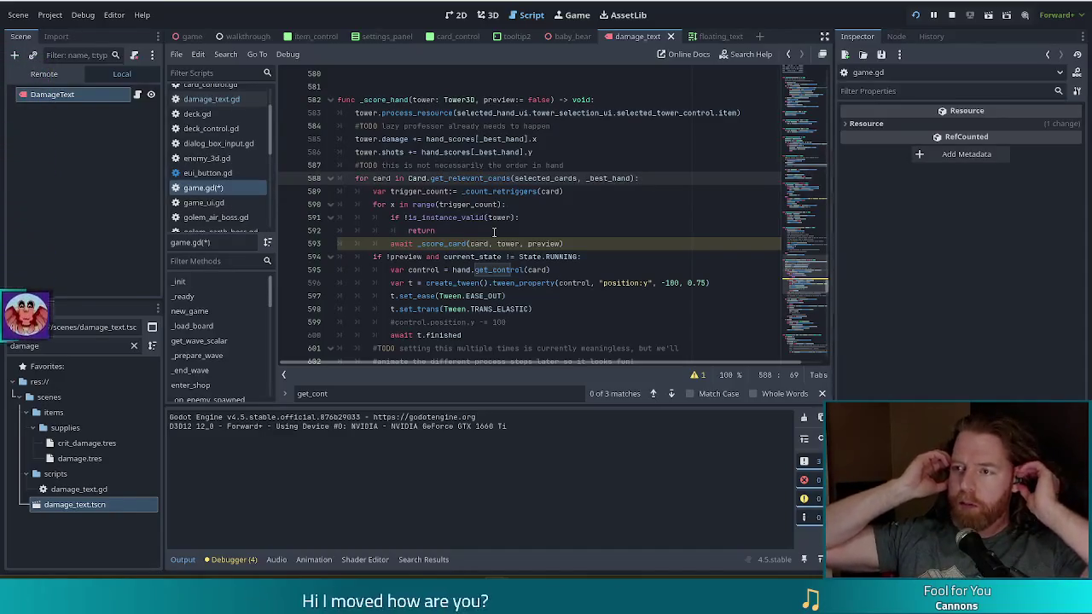
- Add a comment line below suggesting scoring selected controls only if they are in the relevant cards
left_click(614, 163)
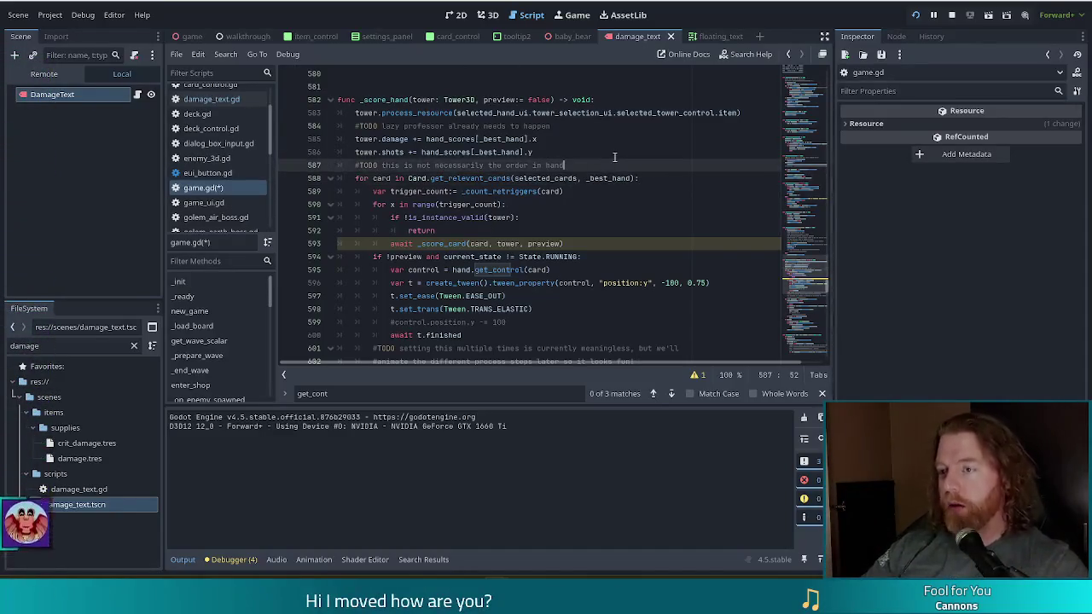
key("Return")
type("maybe we do suc")
type("ething likegetselected")
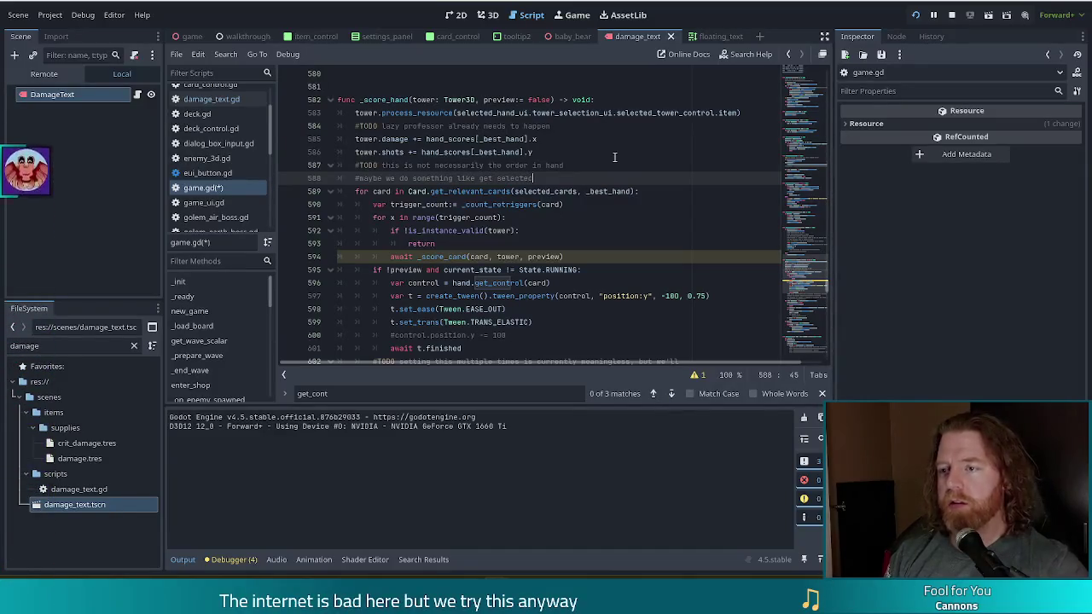
type(" controls")
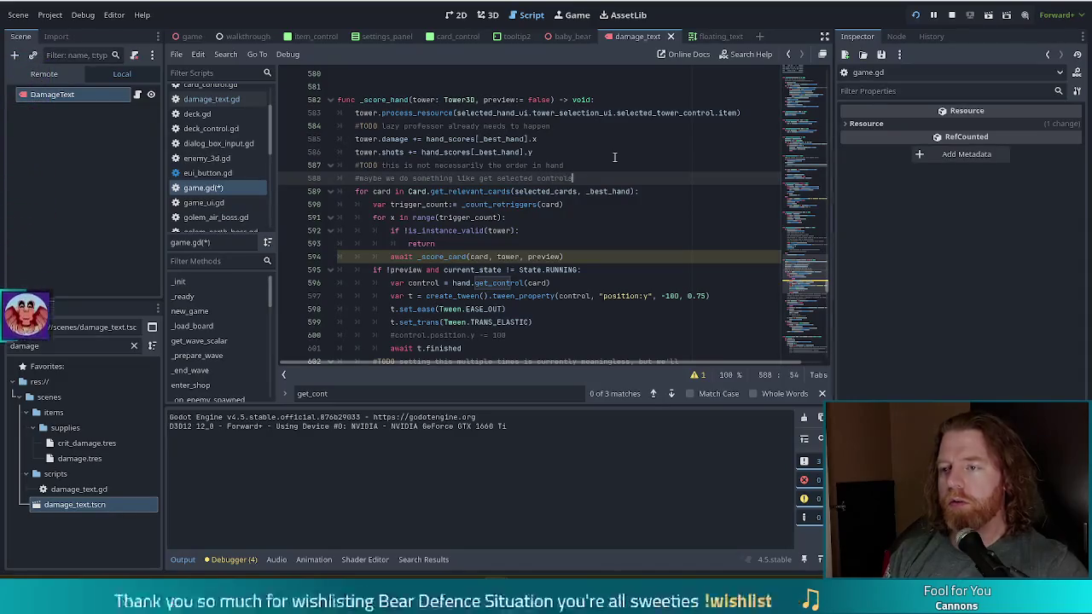
type(",  if c")
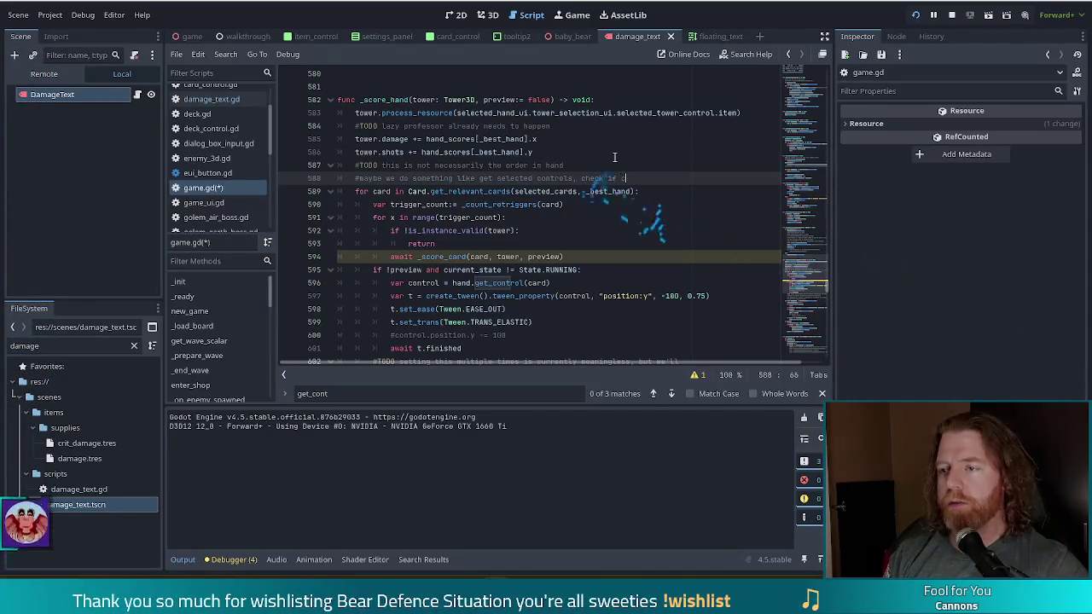
type("ard is in ")
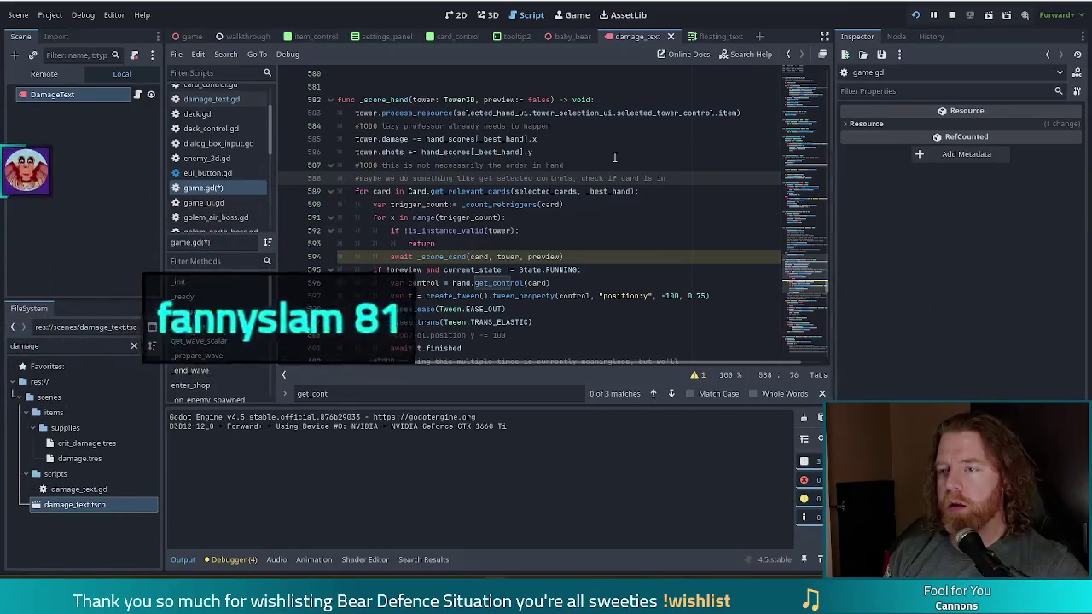
type("relevan")
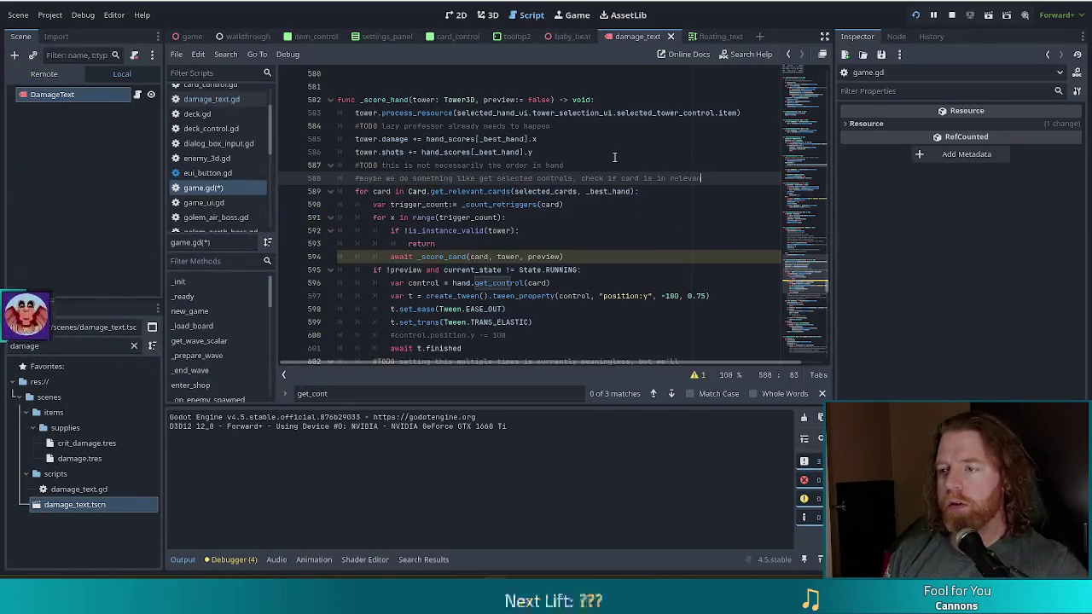
type("t, an score")
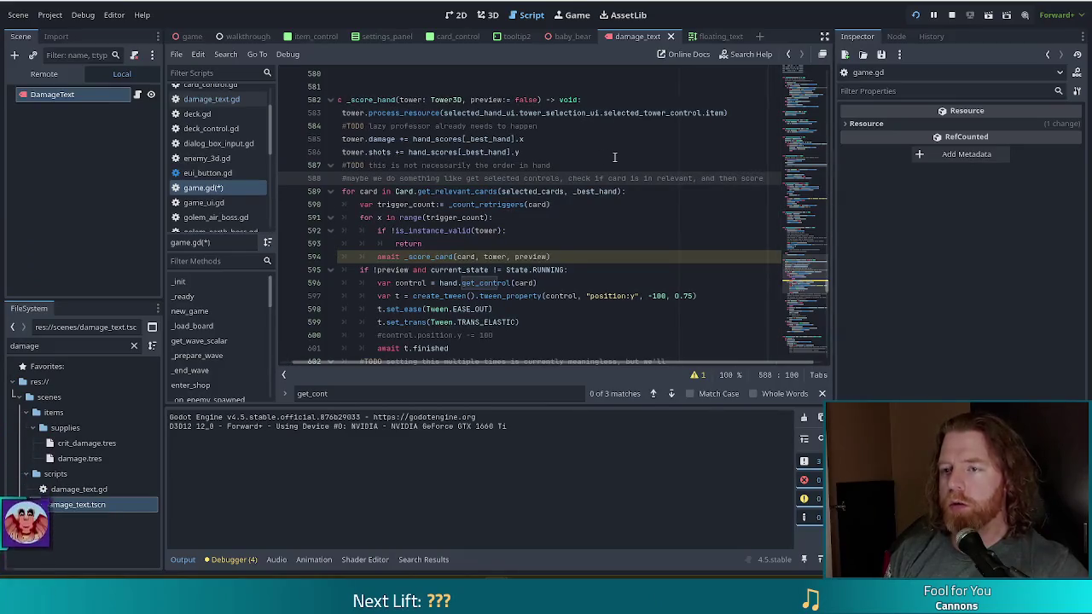
scroll(478, 354, "left", 1)
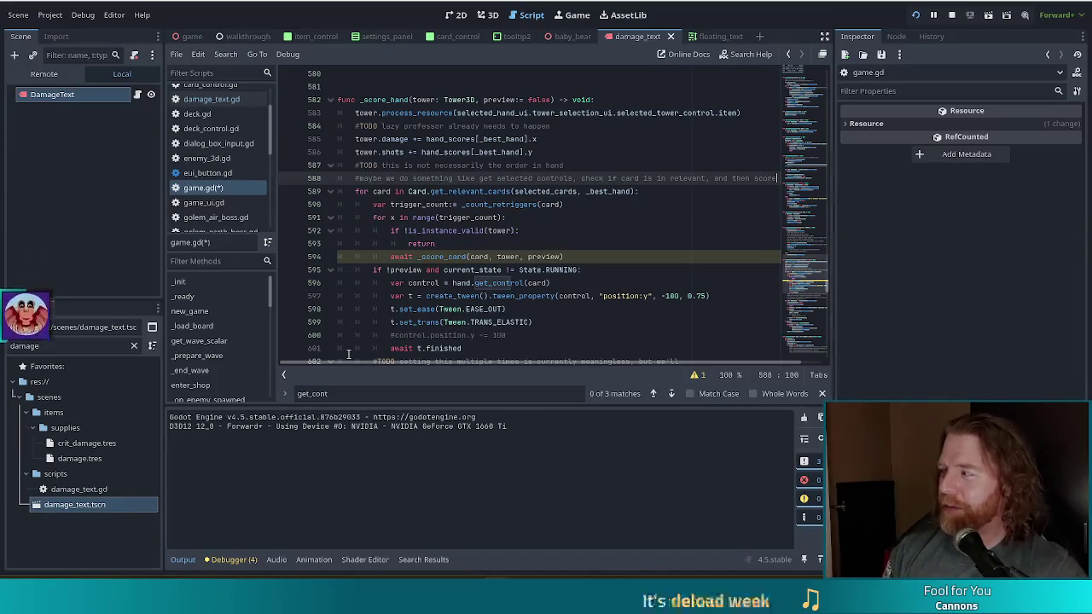
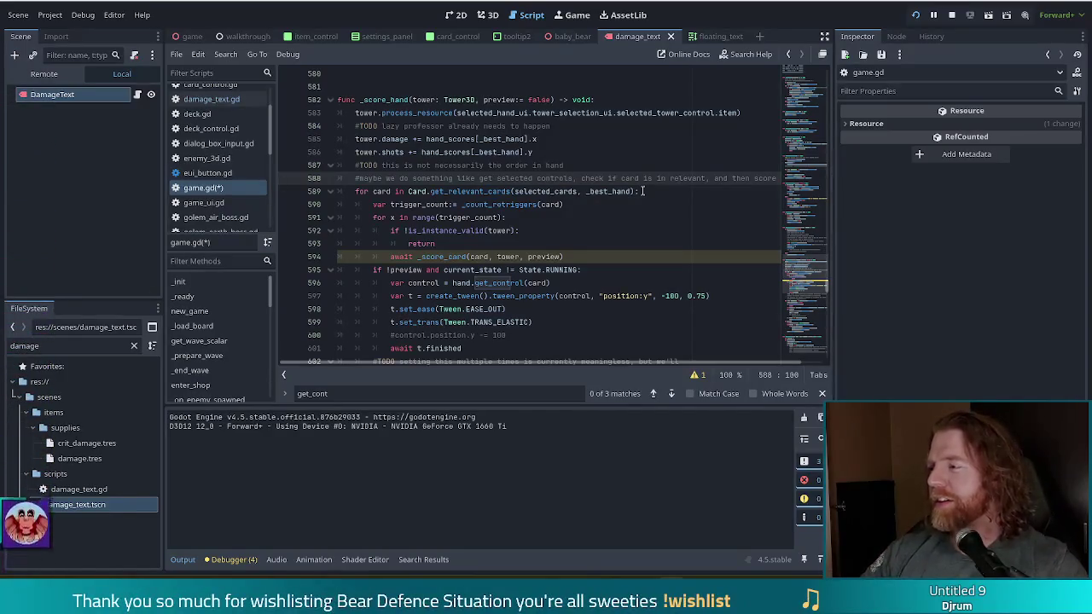
- Remove the await before the _score_card call in the card loop and save game.gd
left_click(614, 256)
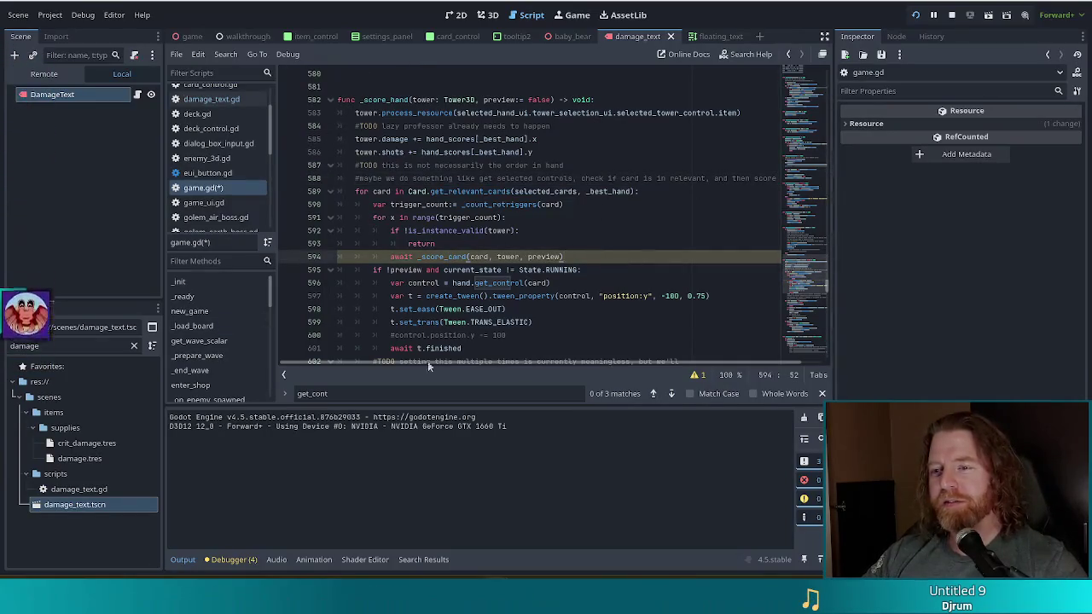
left_click(459, 256)
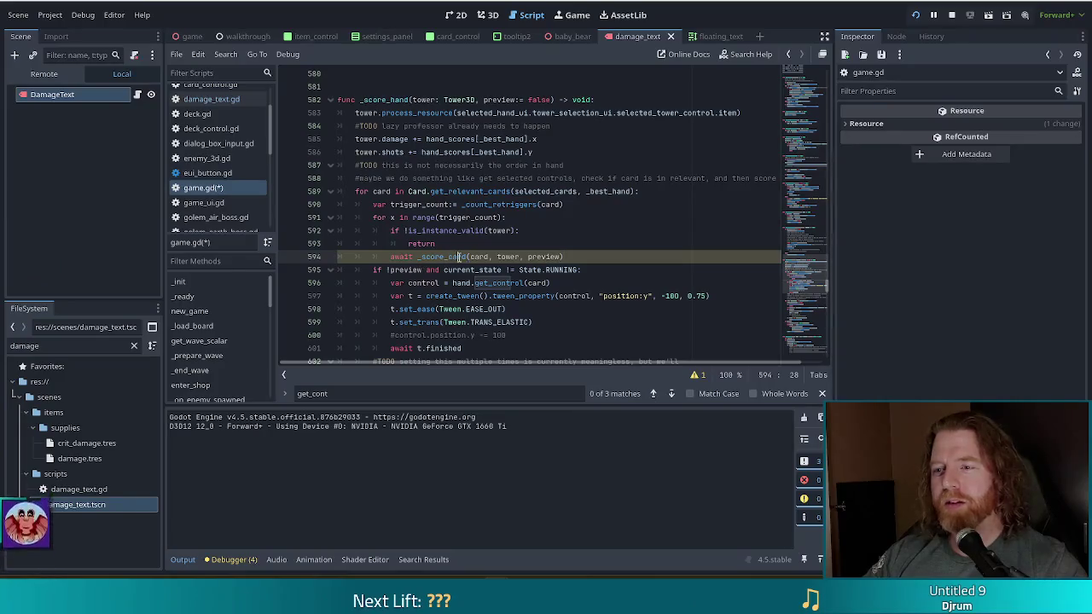
scroll(576, 256, "down", 5)
scroll(563, 234, "up", 2)
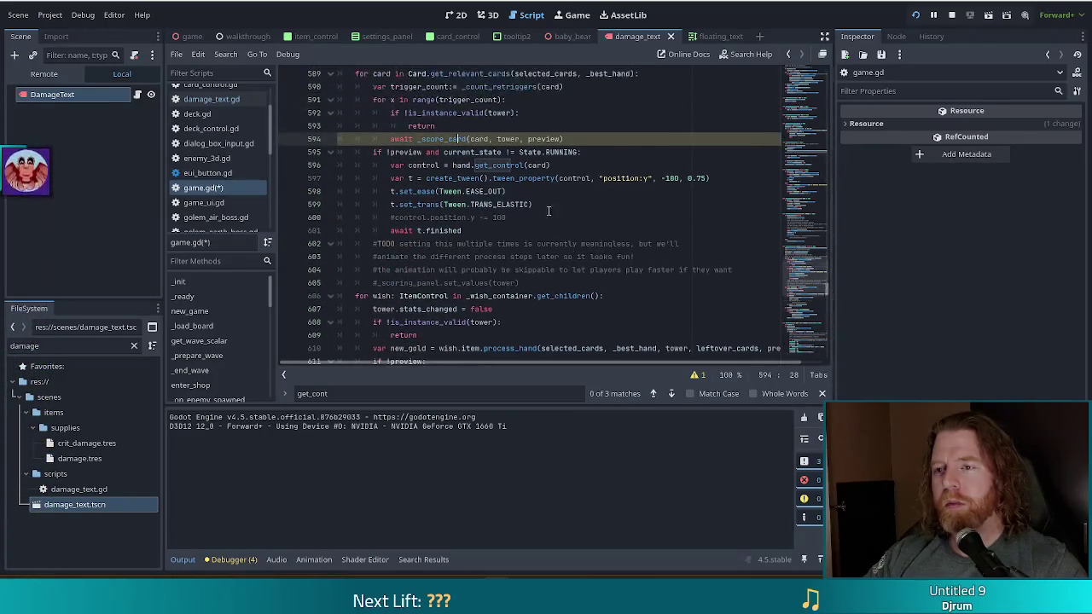
double_click(401, 139)
key("Delete")
key("Delete")
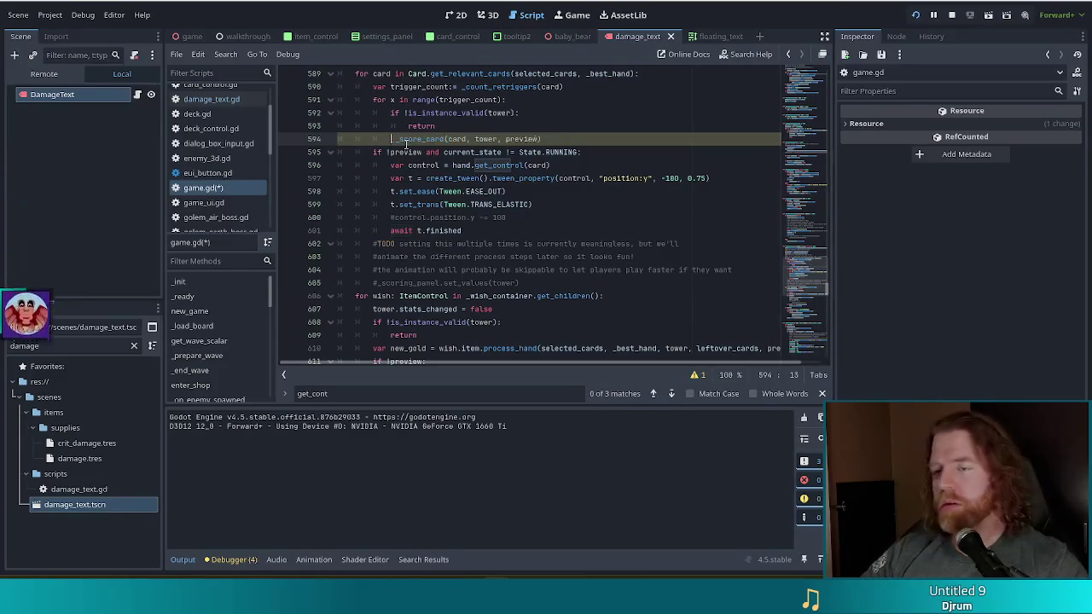
left_click(539, 138)
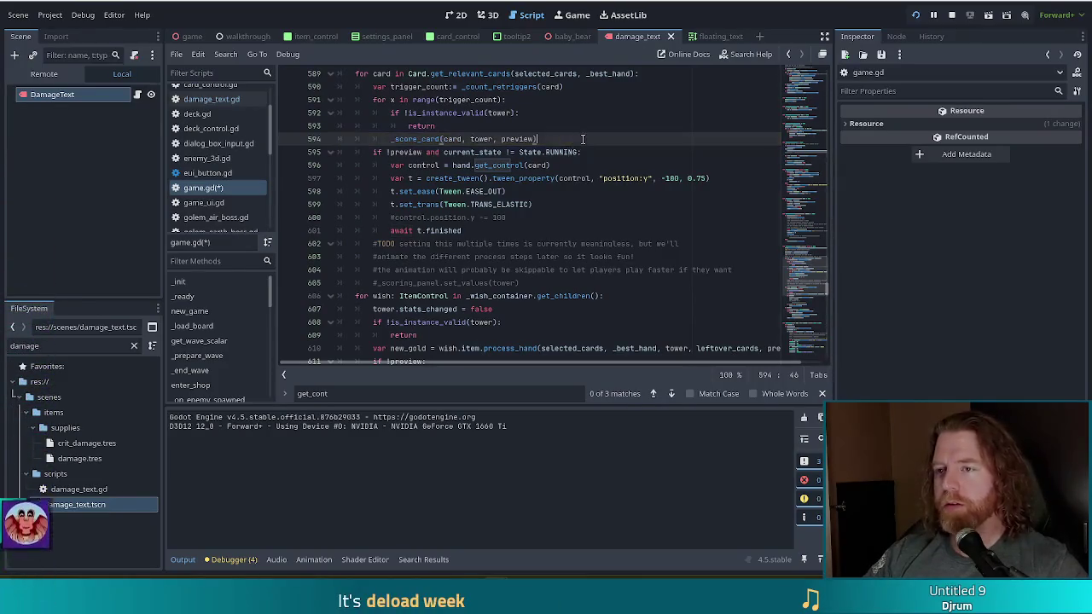
key("ctrl+s")
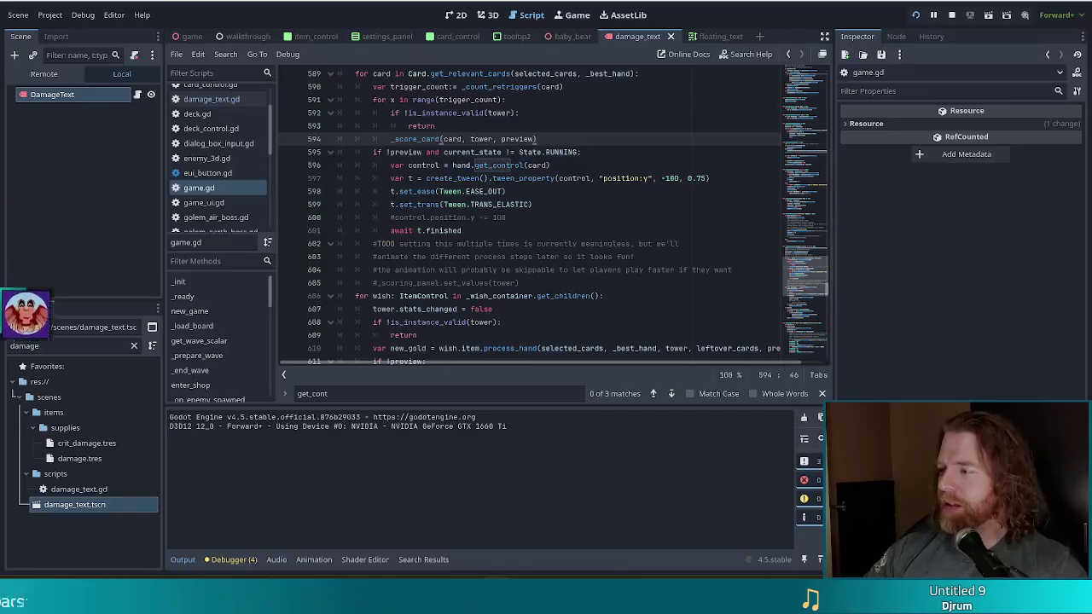
- Inspect the card tween's ease and transition lines below the loop
left_click(609, 193)
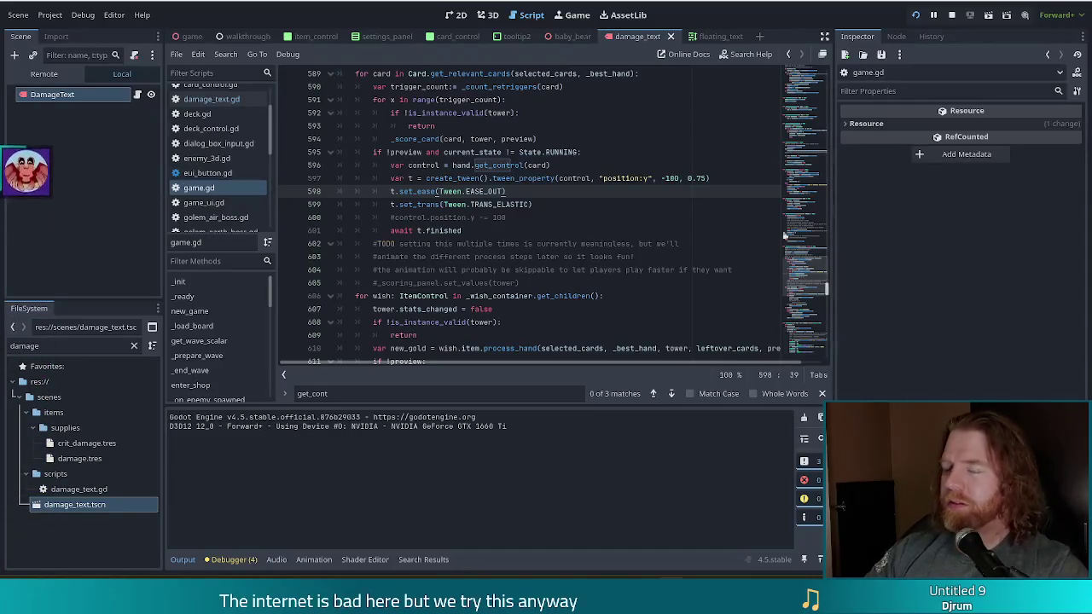
left_click(691, 244)
left_click(560, 210)
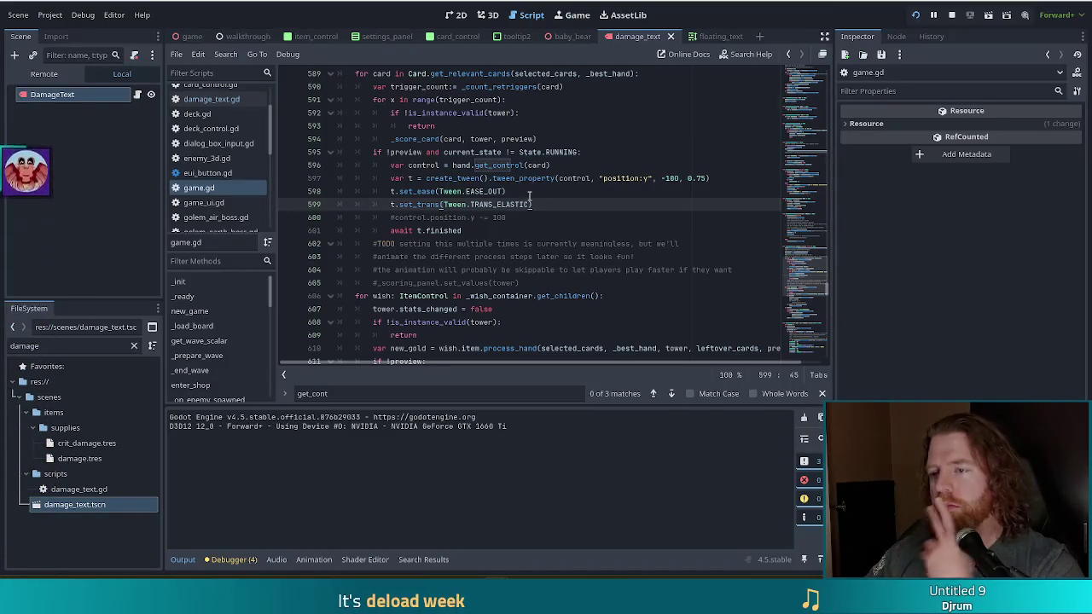
key("Up")
key("Down")
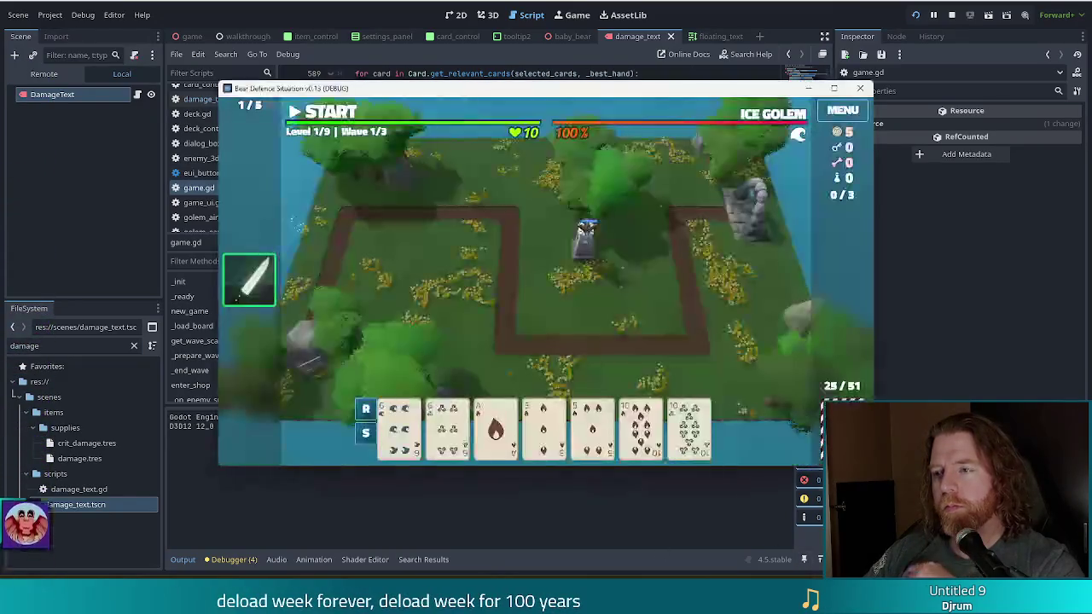
key("F8")
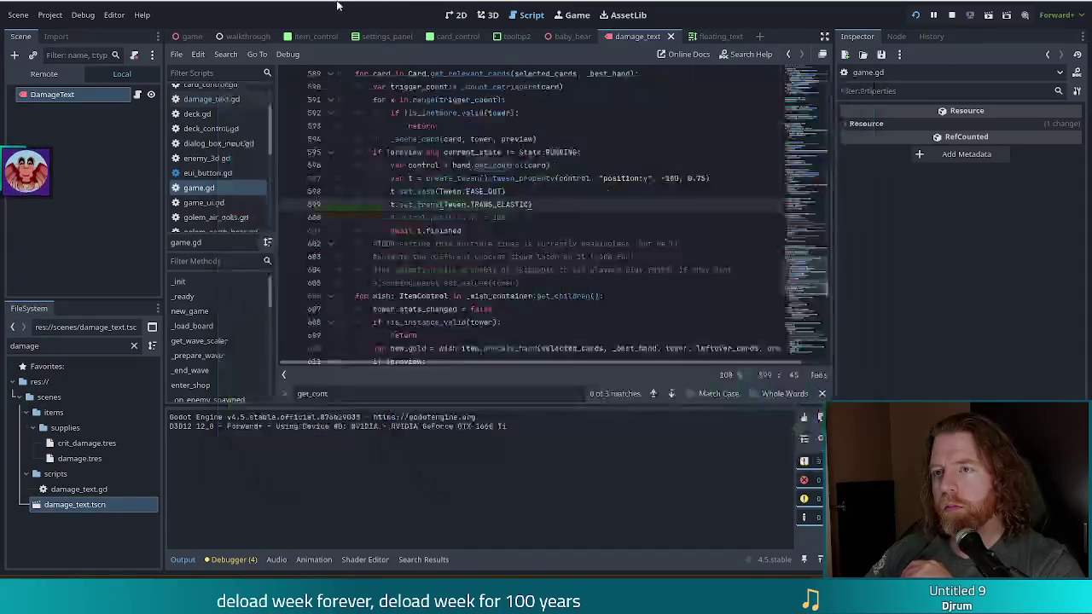
scroll(546, 242, "down", 1)
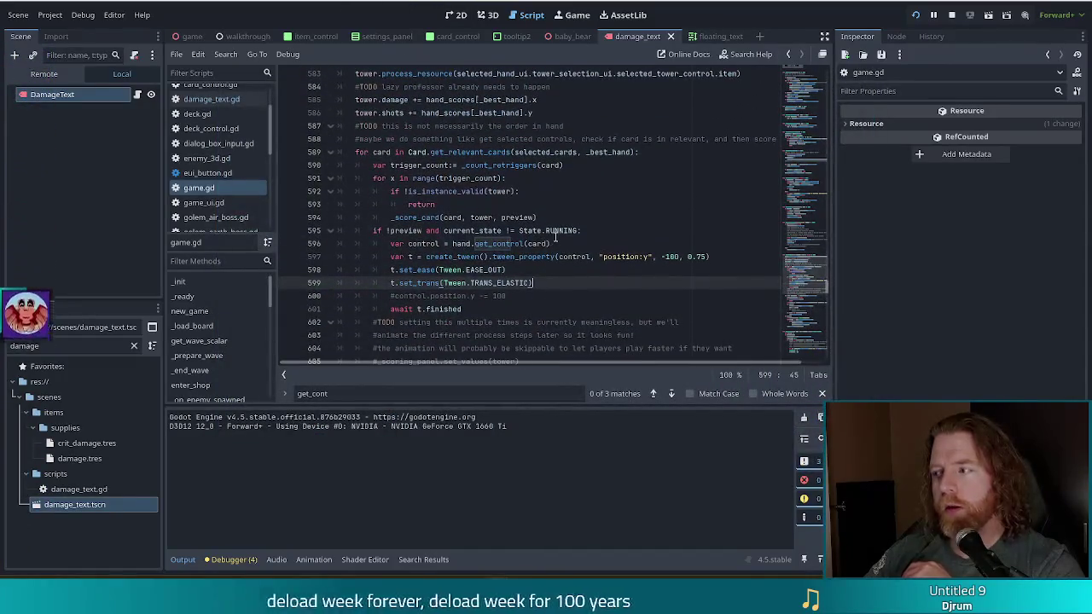
scroll(550, 239, "up", 3)
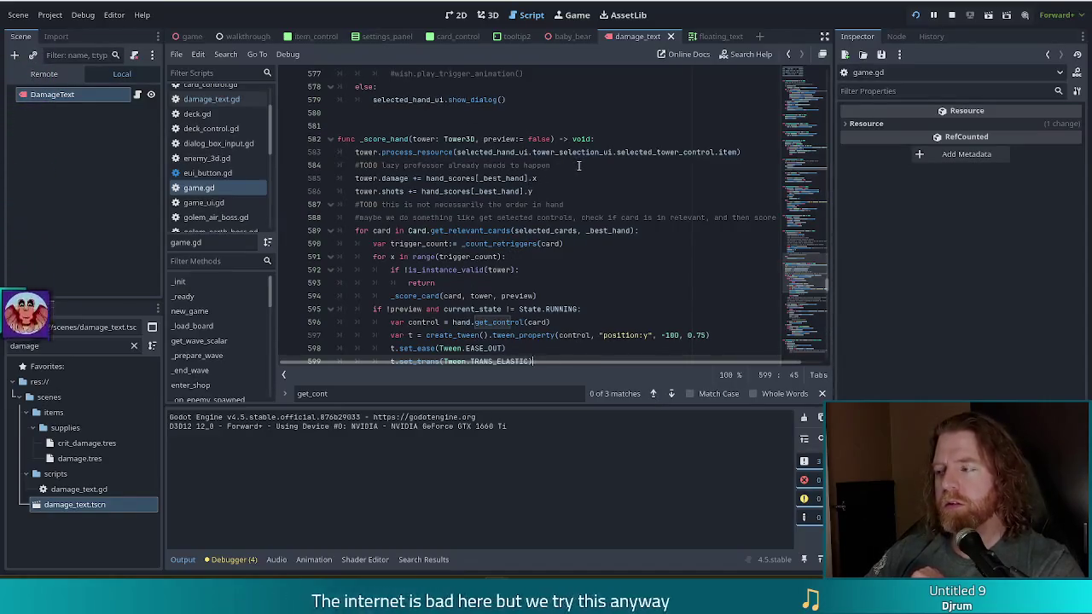
- Insert a blank indented line after the comment above the for-card loop in _score_hand
left_click(756, 153)
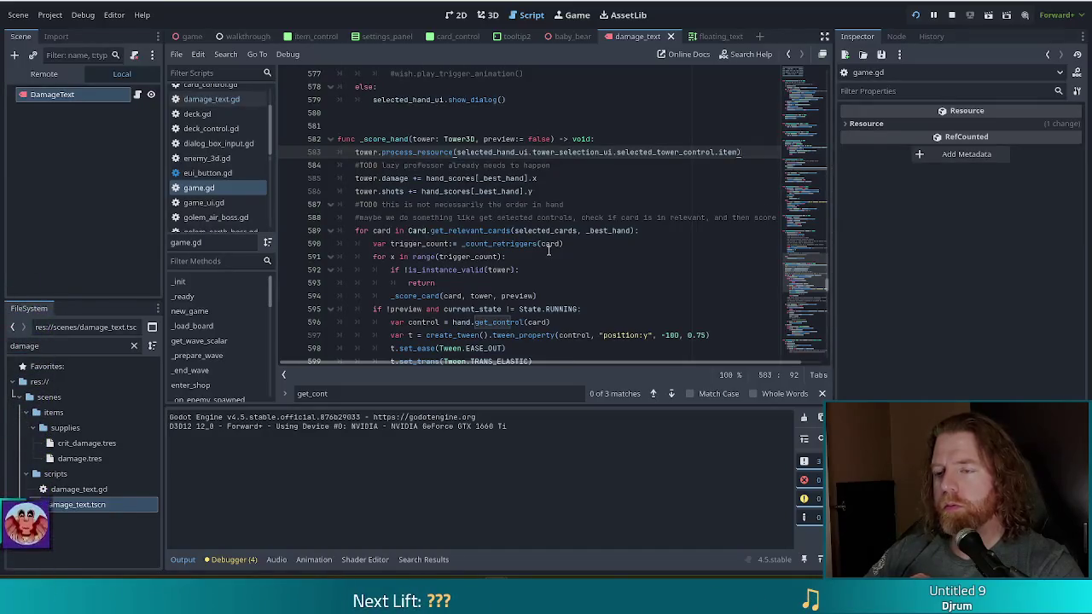
scroll(548, 252, "down", 5)
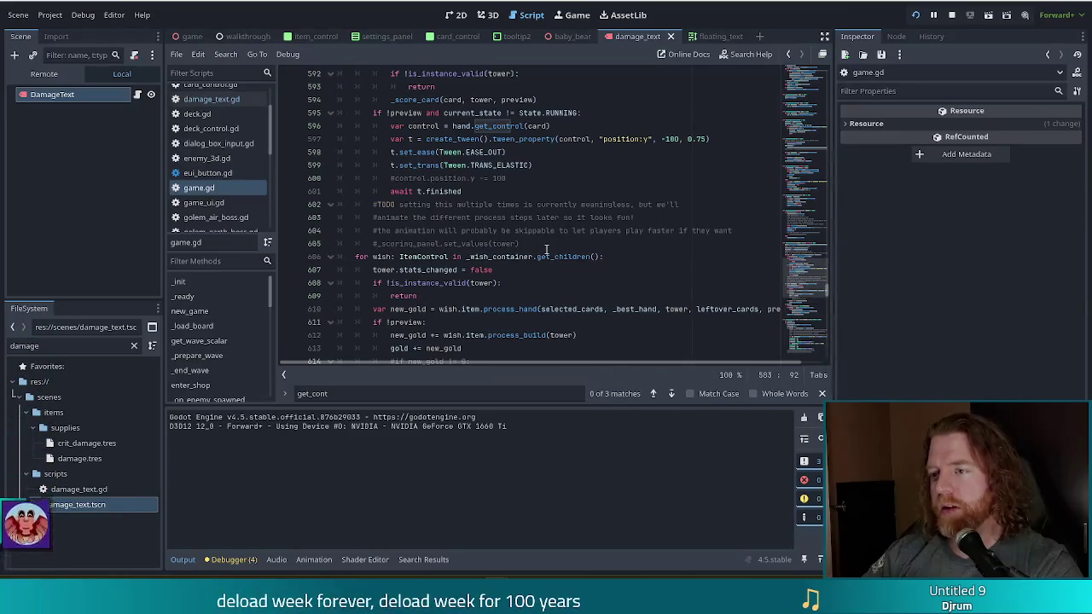
scroll(559, 213, "up", 5)
left_click(644, 212)
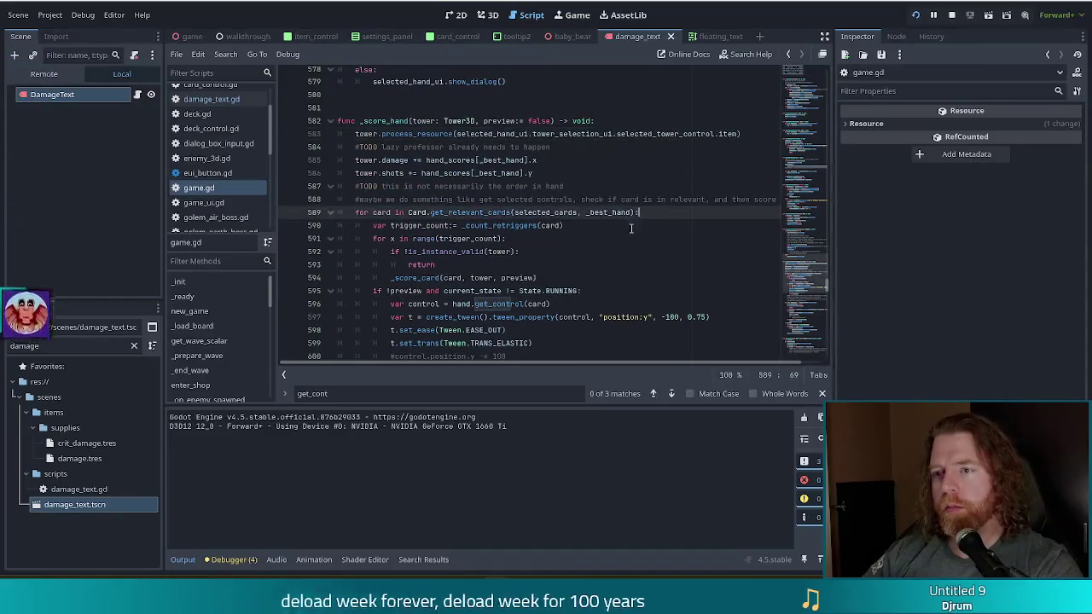
left_click(553, 200)
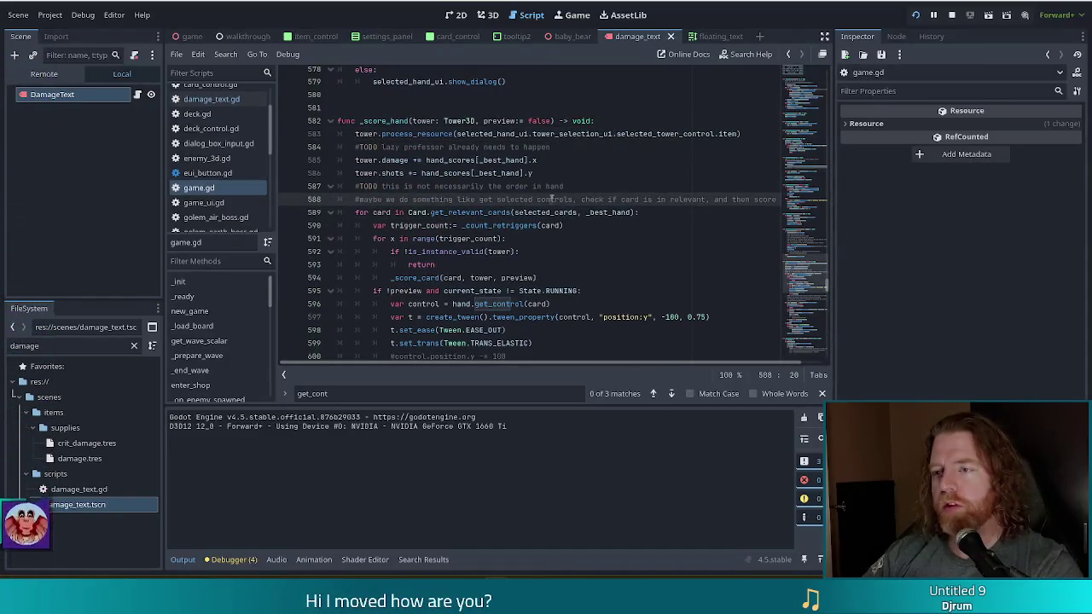
left_click(655, 199)
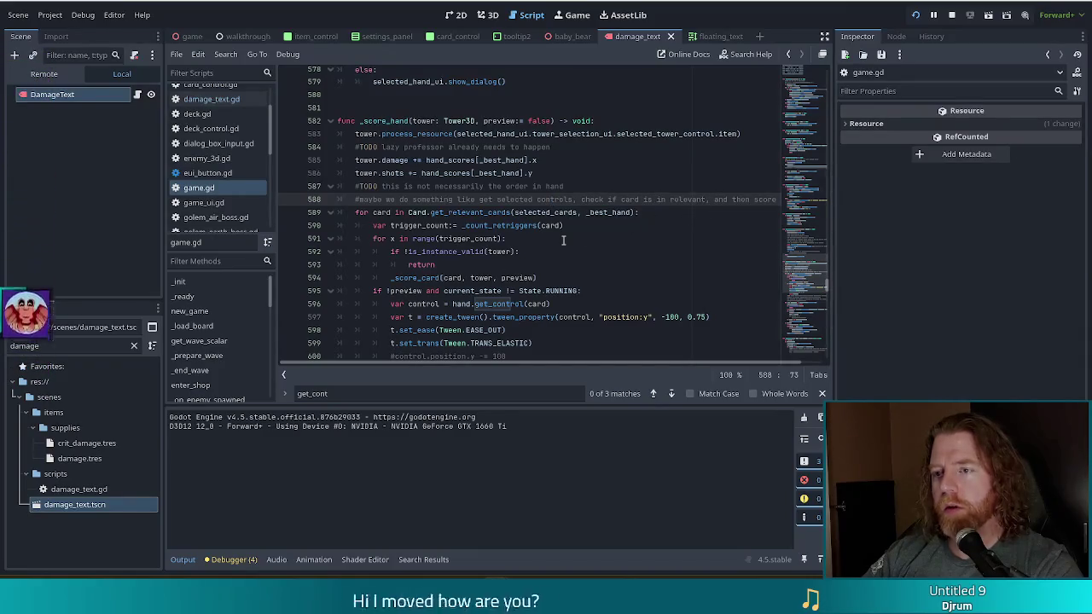
scroll(580, 213, "down", 1)
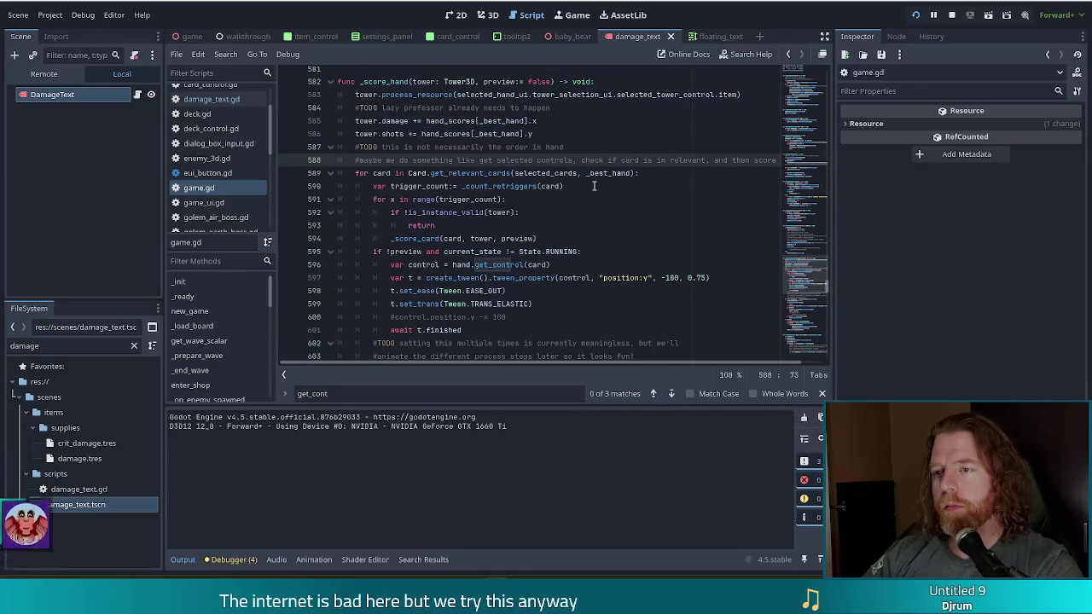
left_click(426, 174)
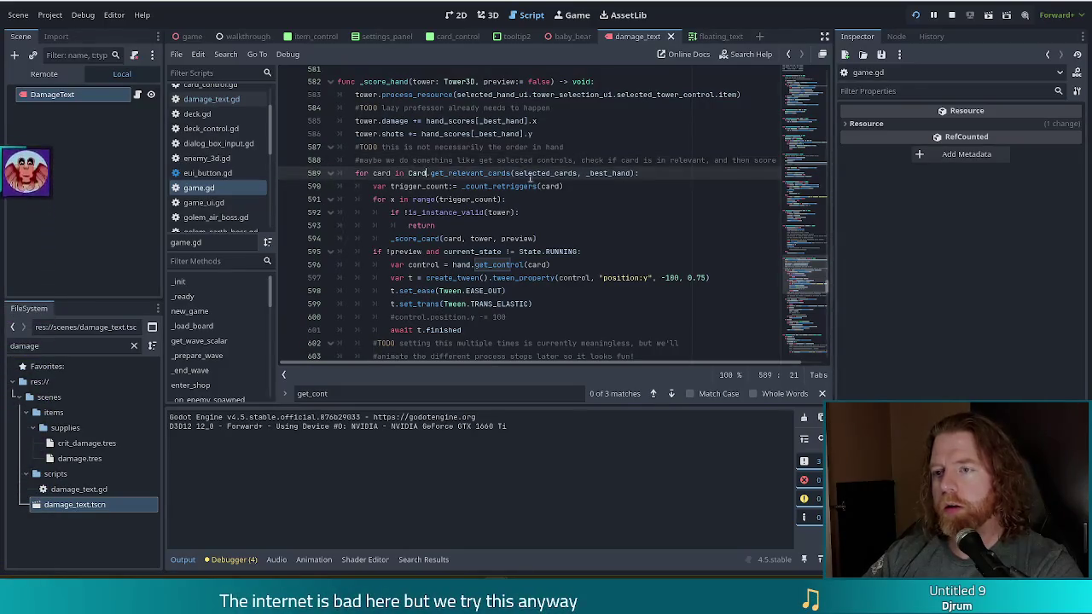
left_click(653, 163)
key("End")
key("Return")
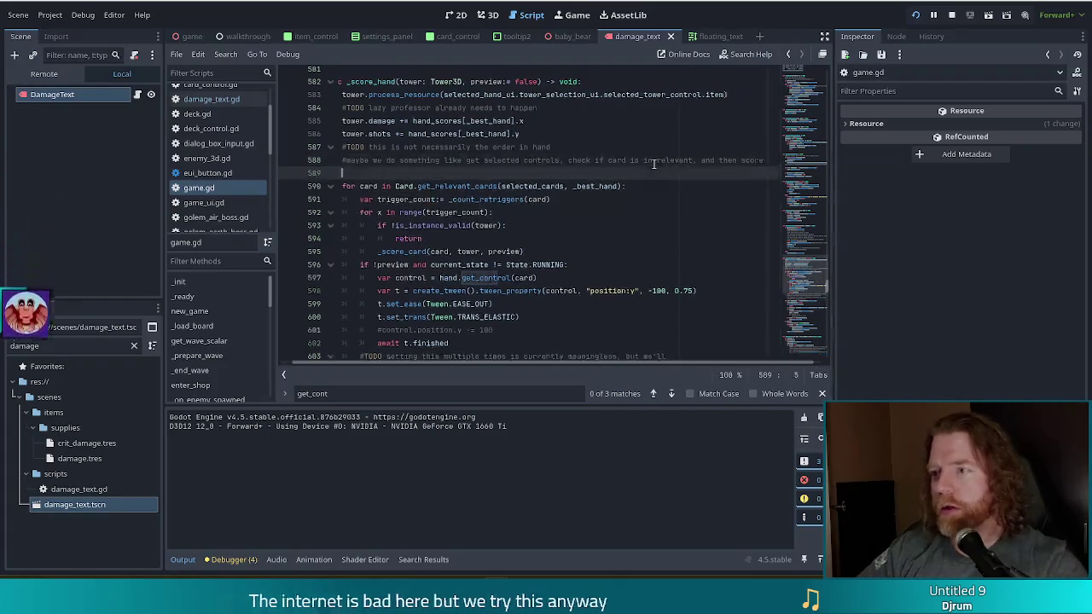
- Declare var relevant holding the copied get_relevant_cards expression above the loop
type("var relevant:=")
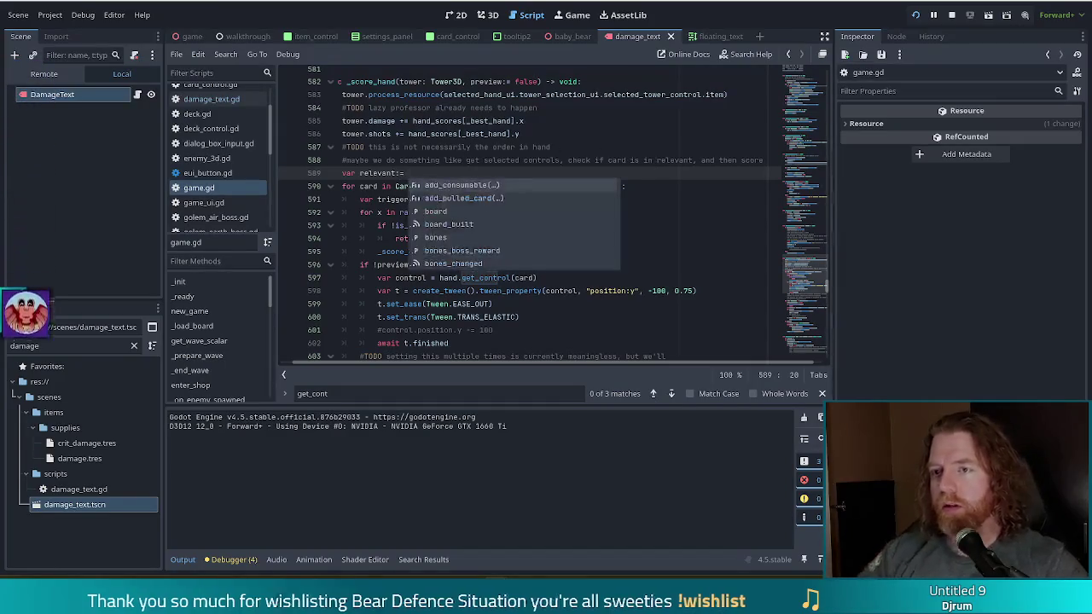
mouse_move(394, 186)
left_mouse_down()
mouse_move(610, 196)
mouse_move(624, 186)
left_mouse_up()
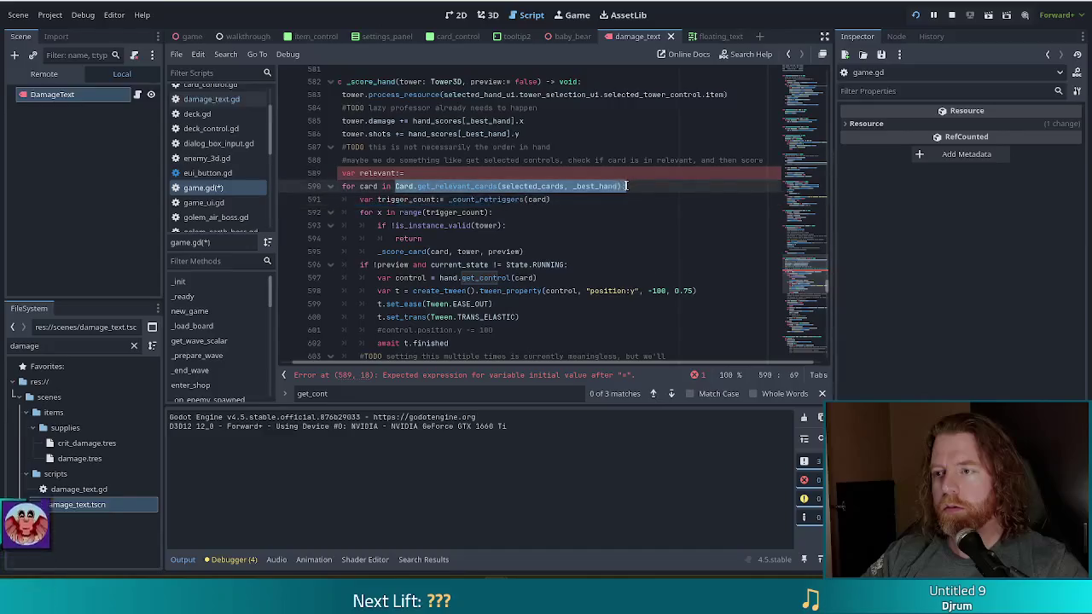
key("ctrl+c")
left_click(452, 173)
key("ctrl+v")
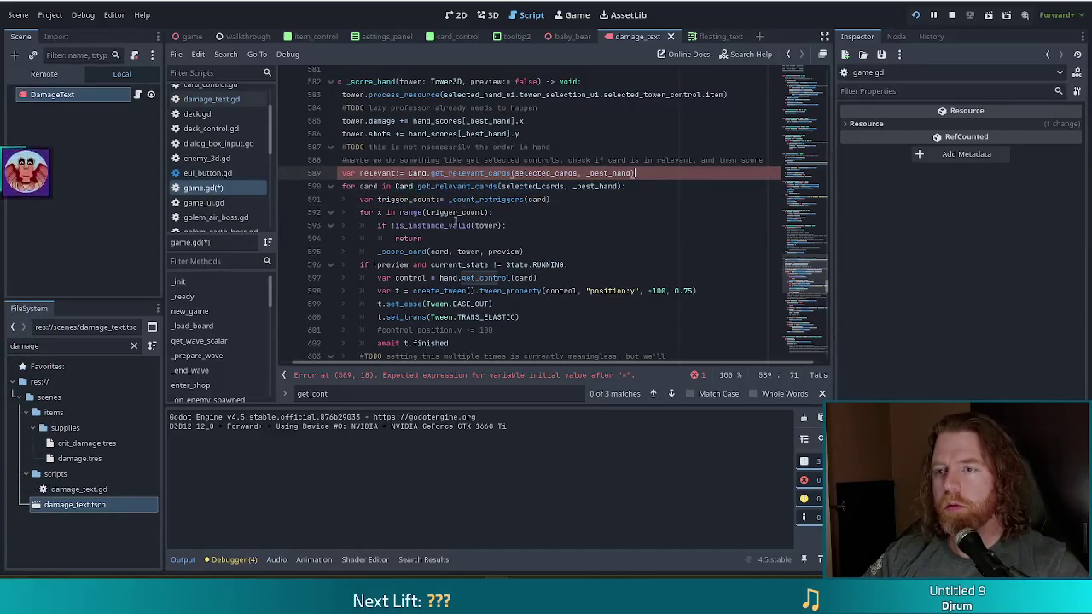
- Rename the loop variable to control and iterate over hand.get_selected_controls()
left_click(392, 186)
double_click(369, 186)
type("control")
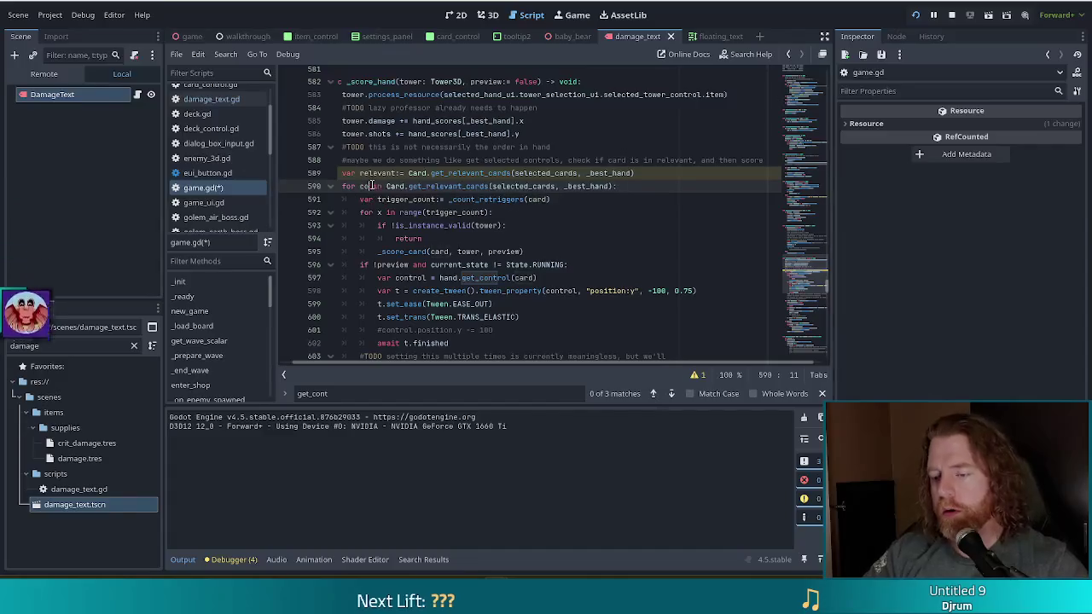
type("l")
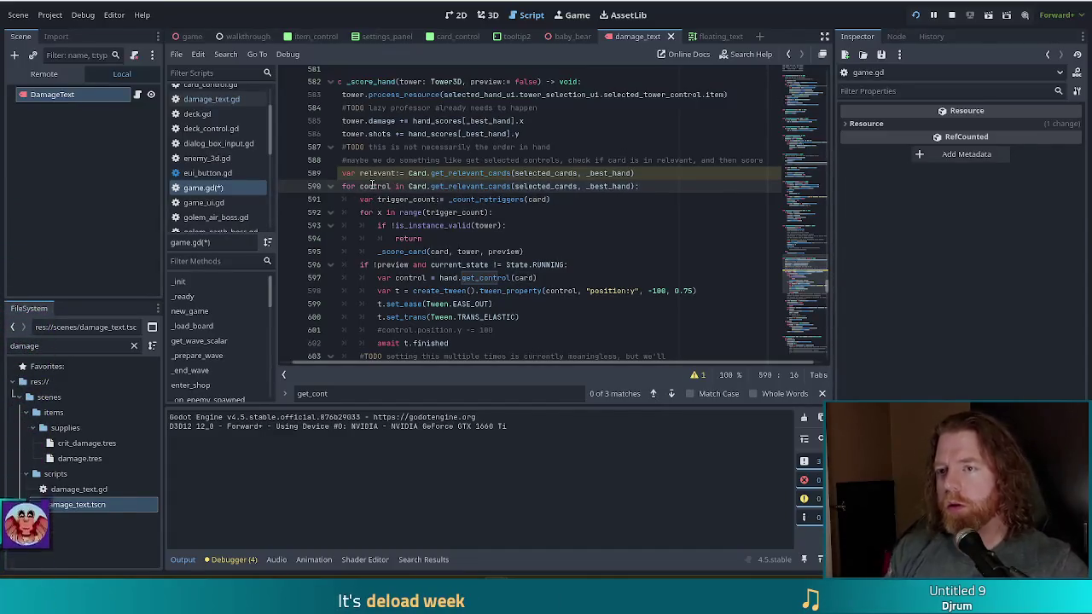
left_click(635, 191, "shift")
type("hand.get")
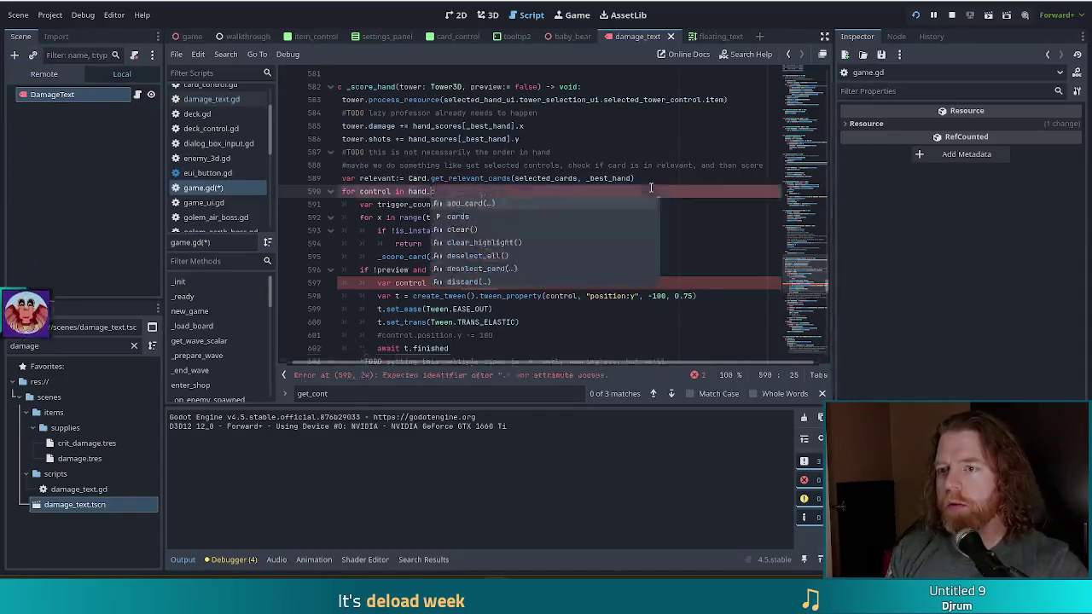
type("_se")
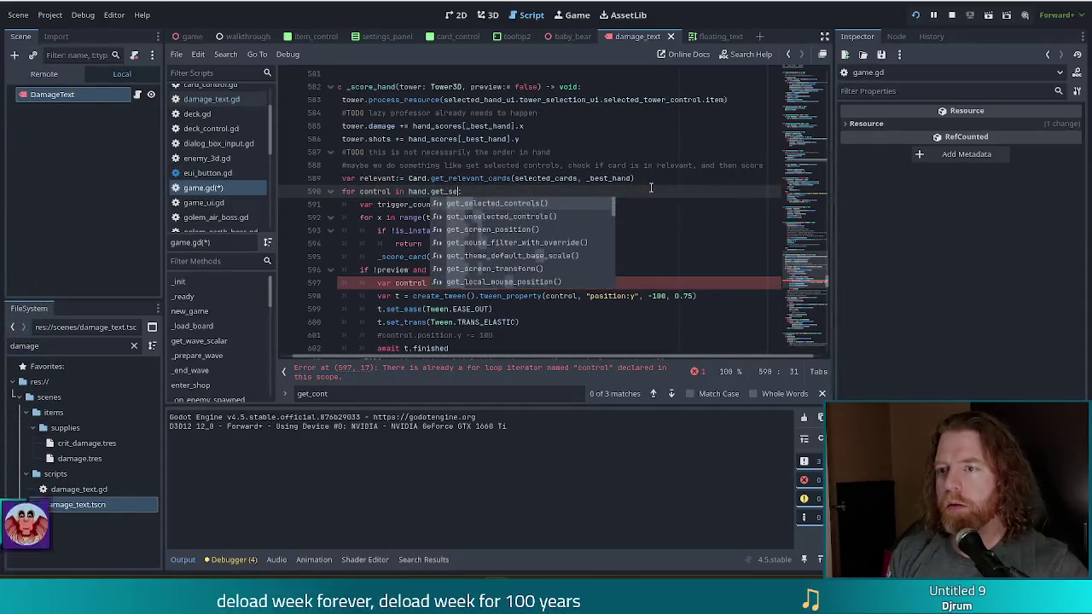
key("Return")
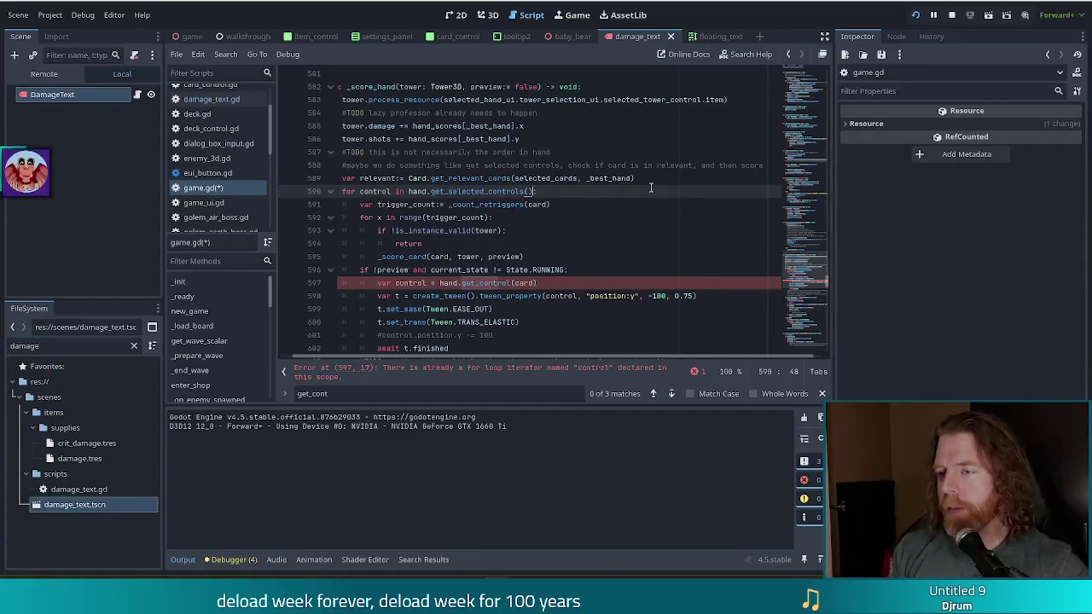
key("Return")
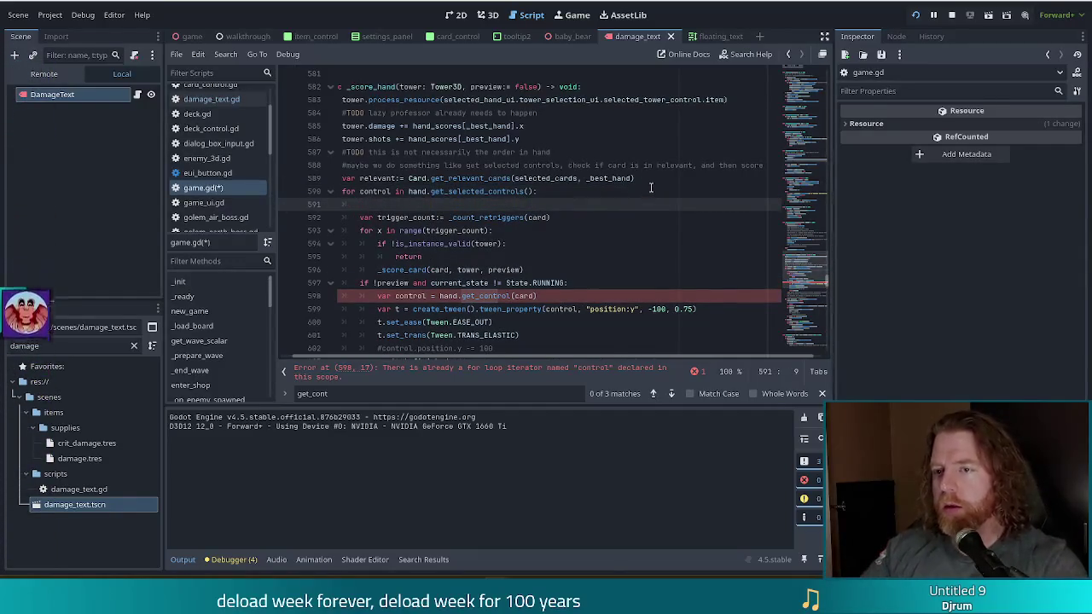
- Delete the now-redundant per-card control lookup line inside the loop
scroll(629, 200, "down", 2)
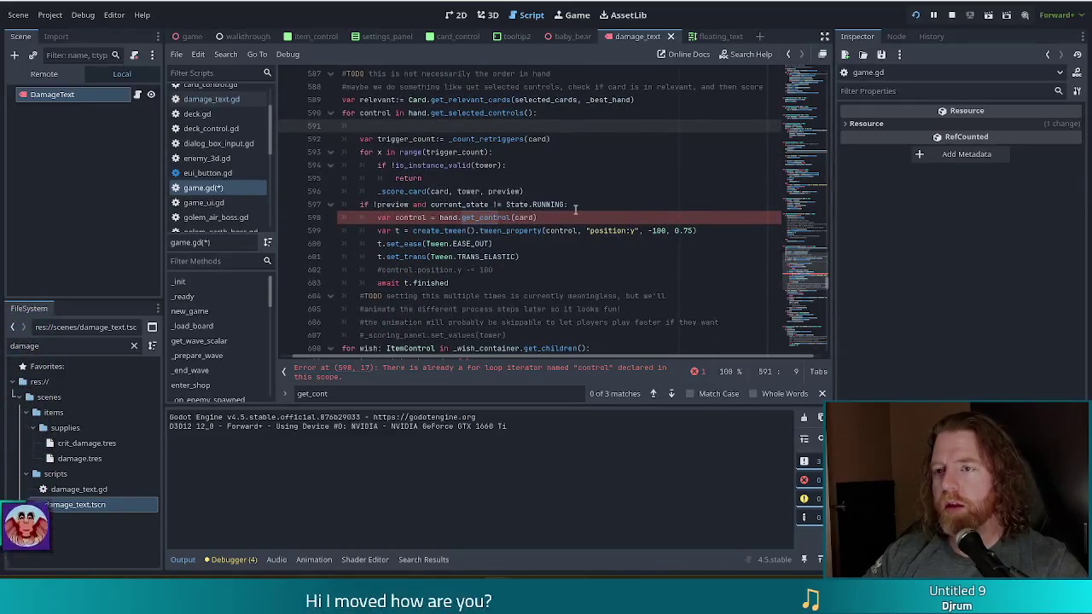
left_click_drag(562, 217, 596, 204)
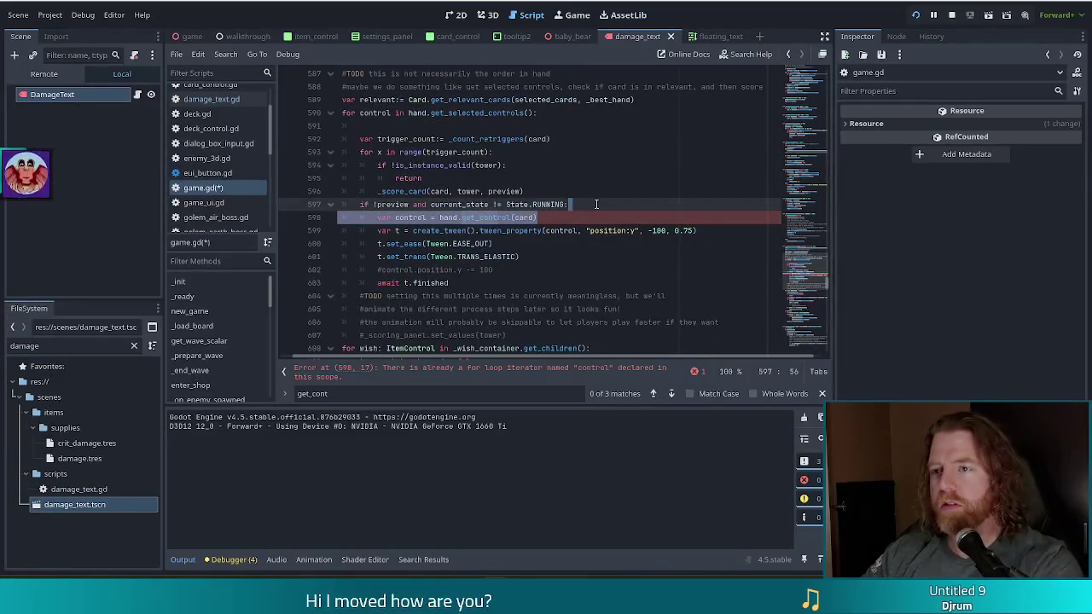
key("BackSpace")
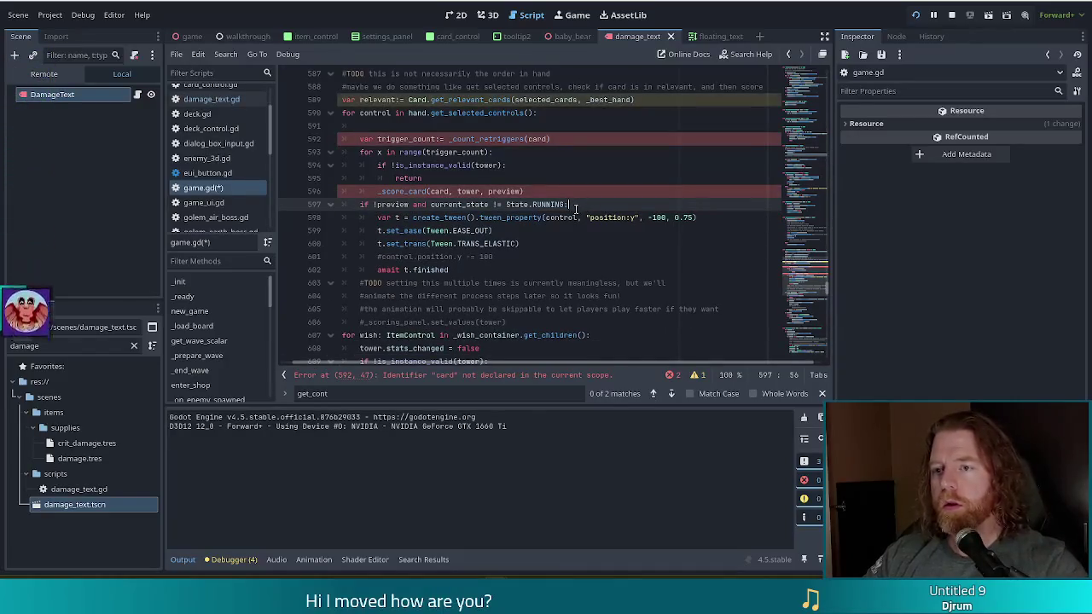
key("ctrl+z")
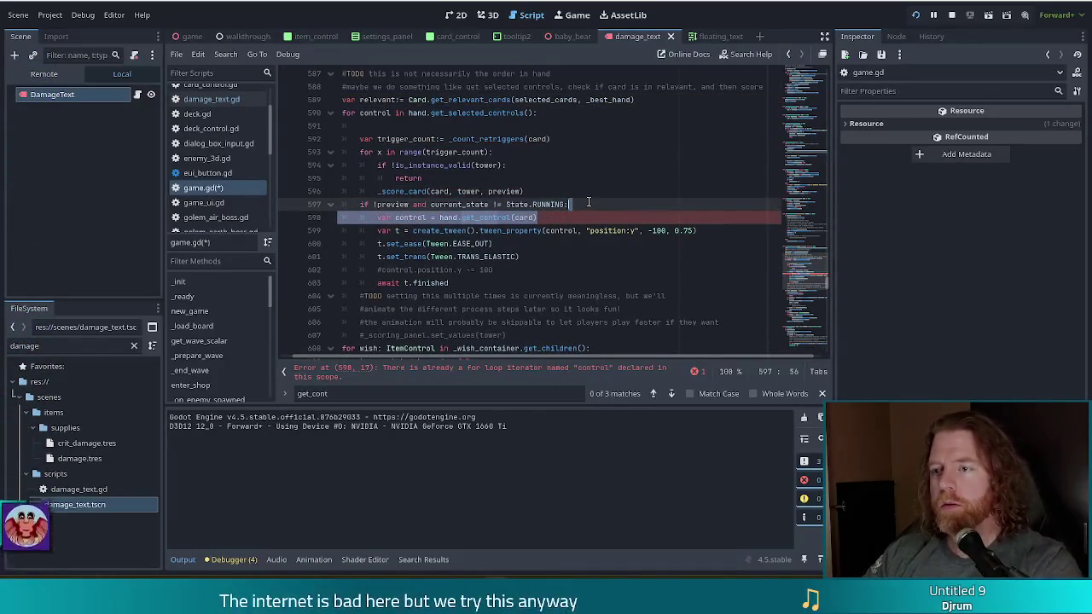
key("BackSpace")
left_click(410, 124)
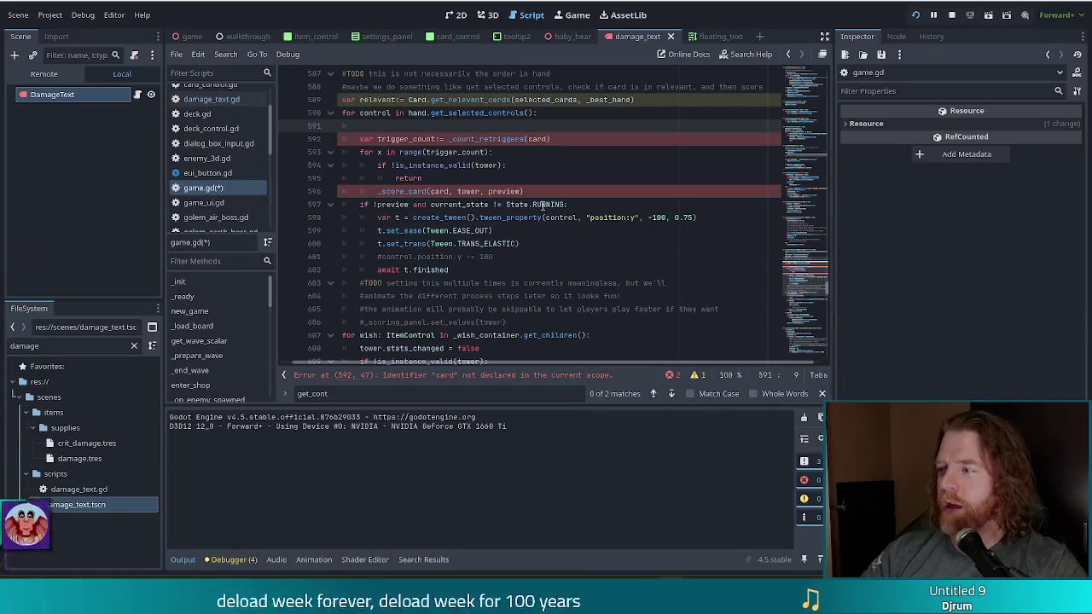
mouse_move(449, 202)
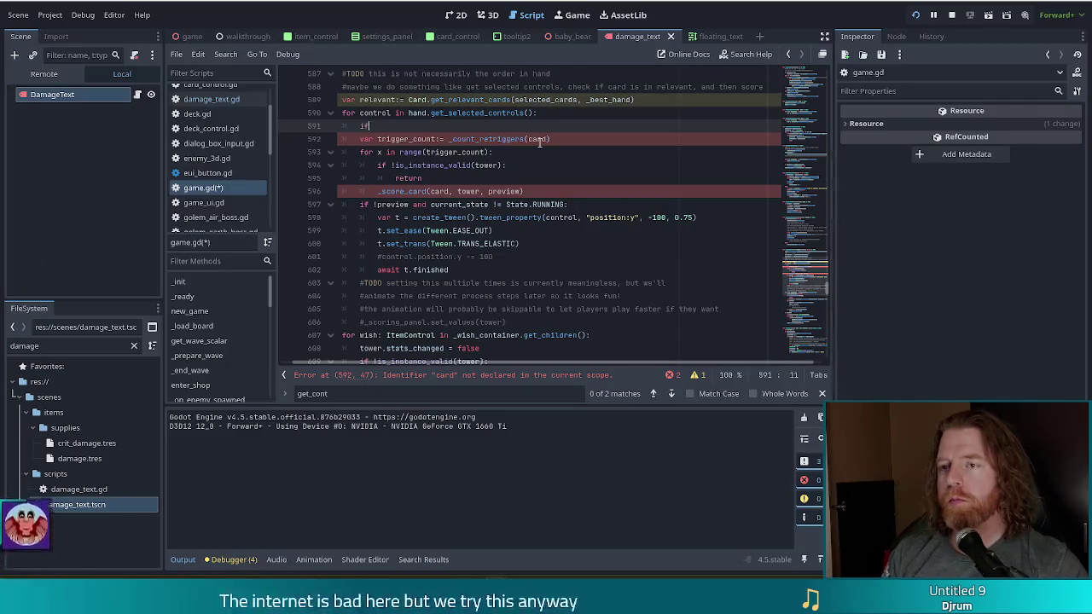
- Start an if comparing relevant.find(control.card) with -1 inside the loop
type("if")
type("l.")
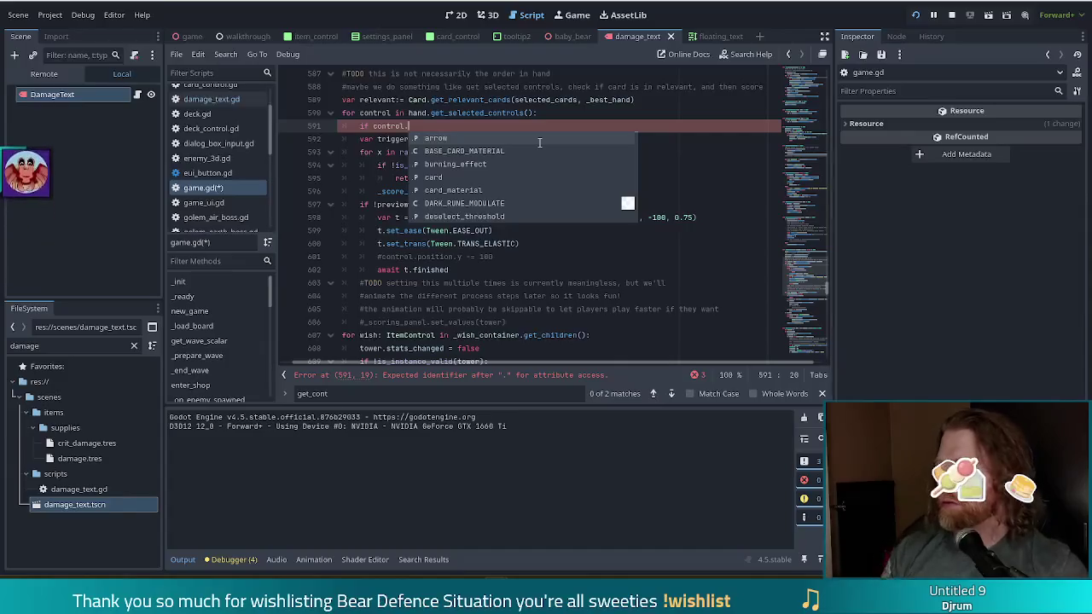
type("card ")
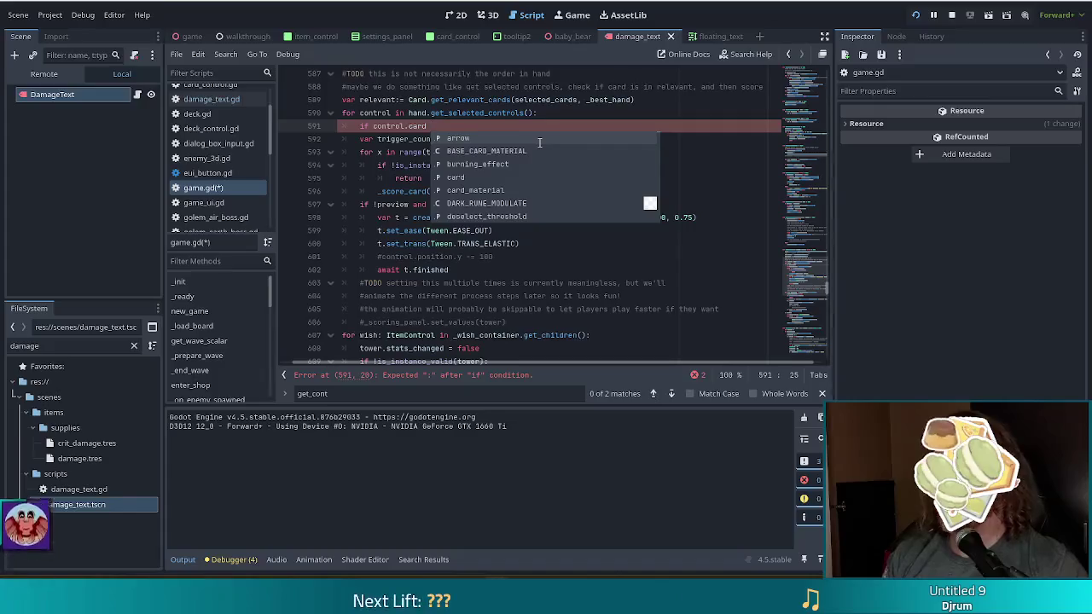
type("==")
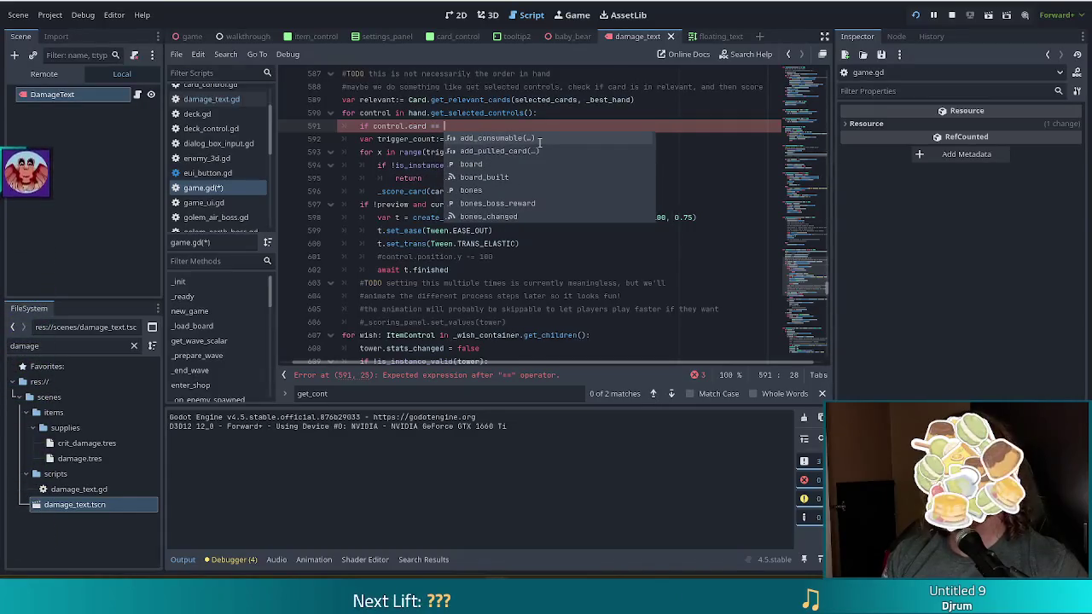
key("BackSpace")
key("BackSpace")
key("BackSpace")
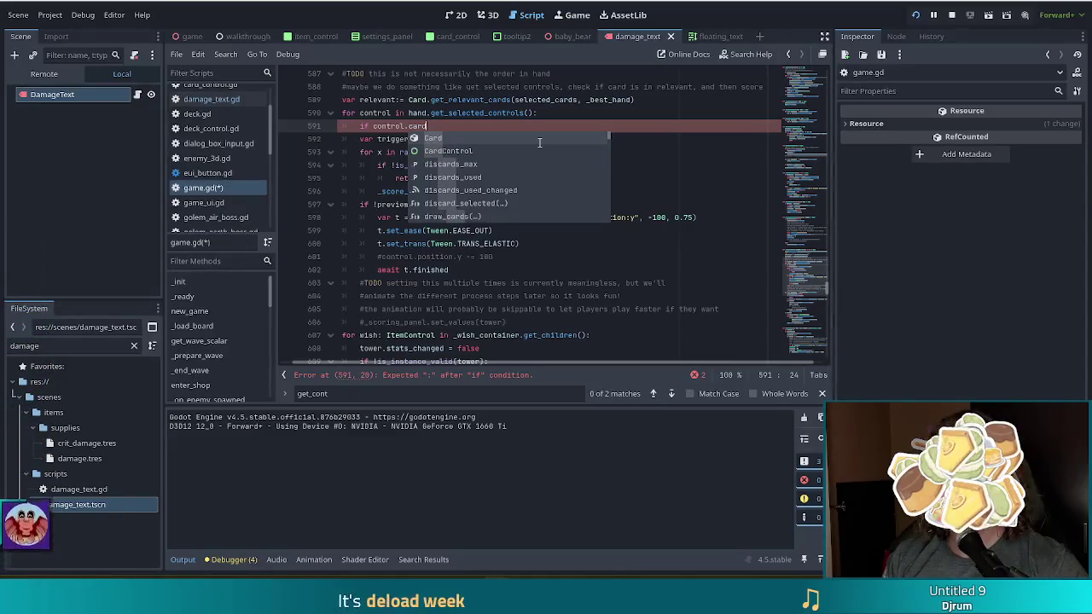
key("Home")
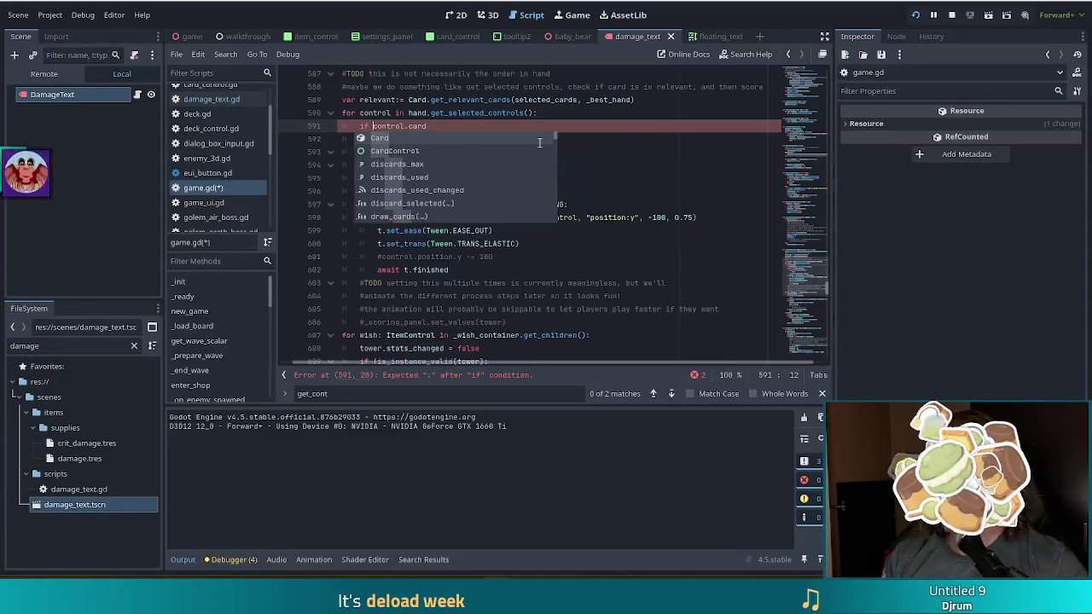
type("rele")
key("Tab")
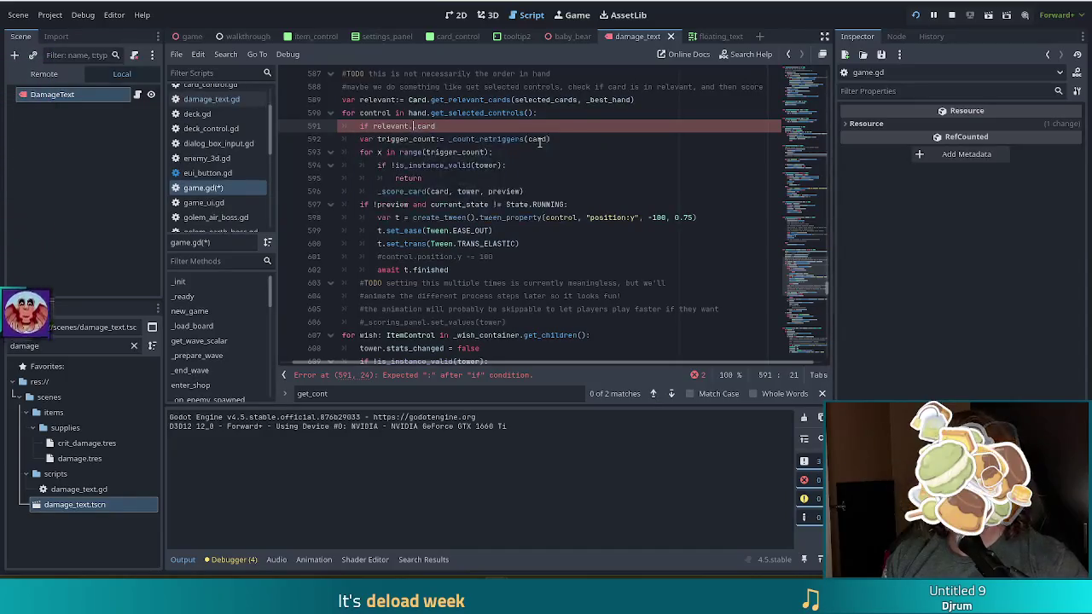
type(".fin")
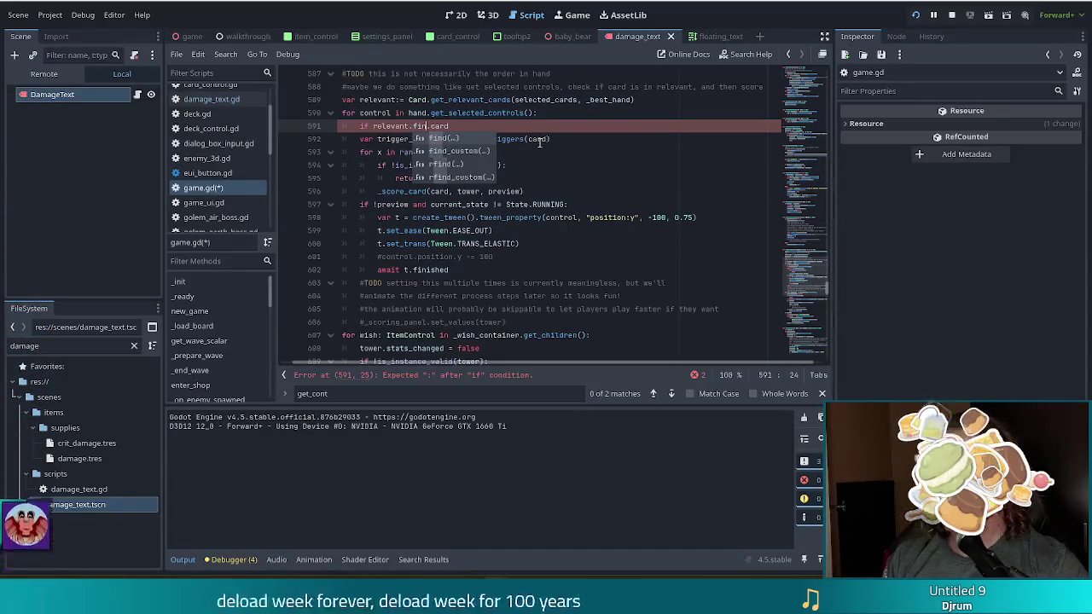
key("Tab")
type("control")
key("End")
type(") !=")
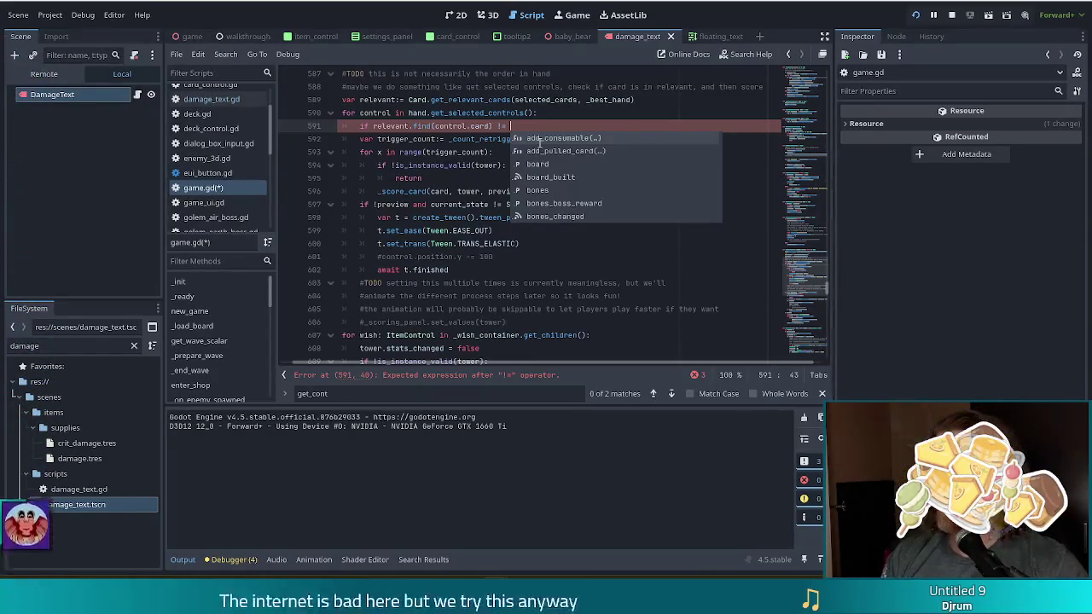
type("-1")
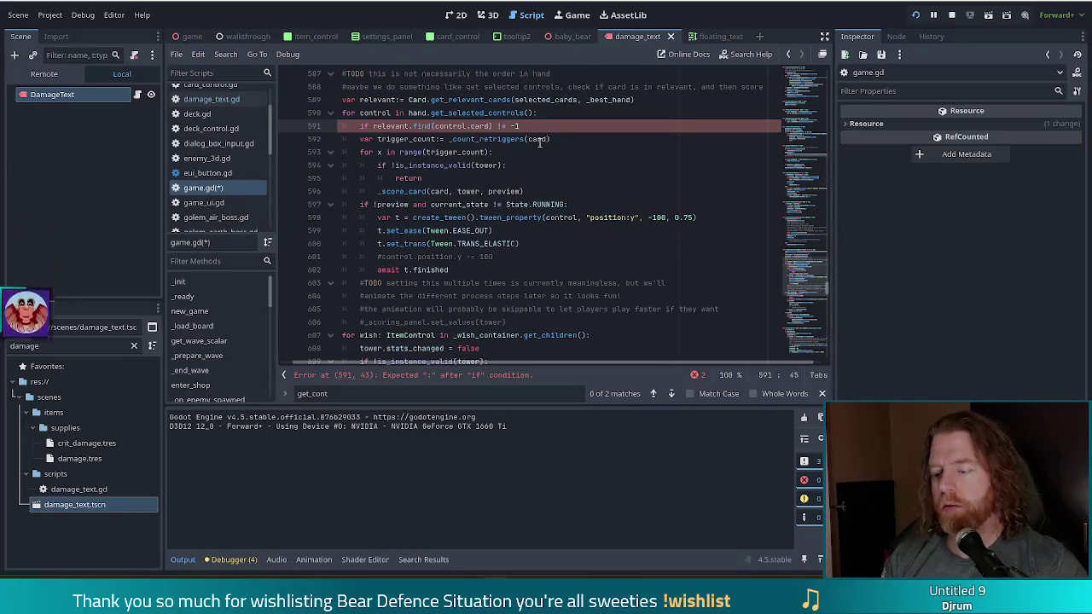
type(":")
- Make the condition == -1, add continue beneath it, and save the script
key("Left")
key("Left")
key("Left")
key("Left")
key("BackSpace")
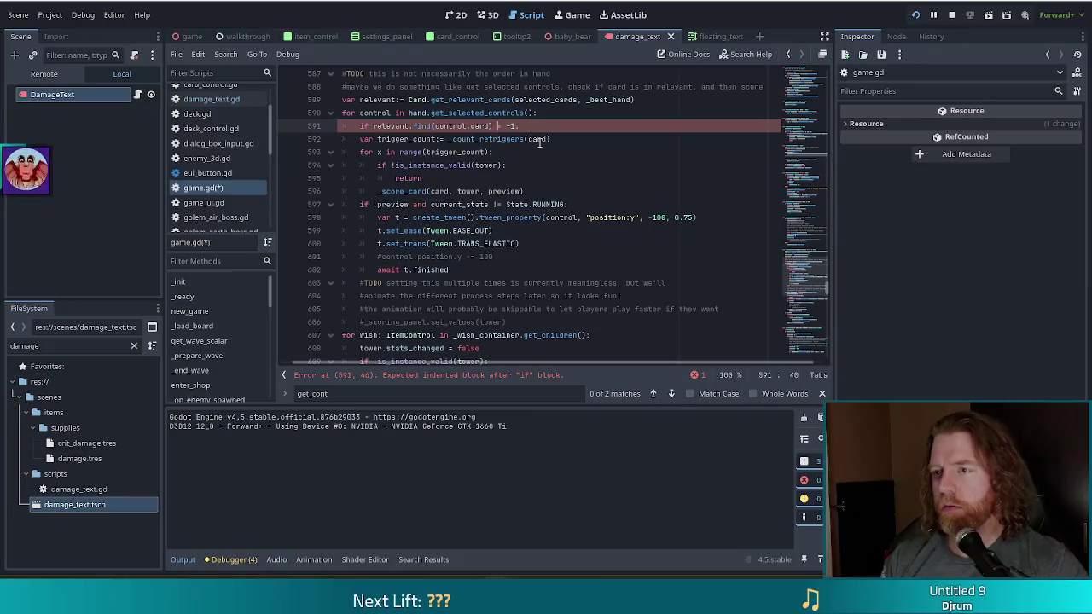
type("=")
key("End")
key("Return")
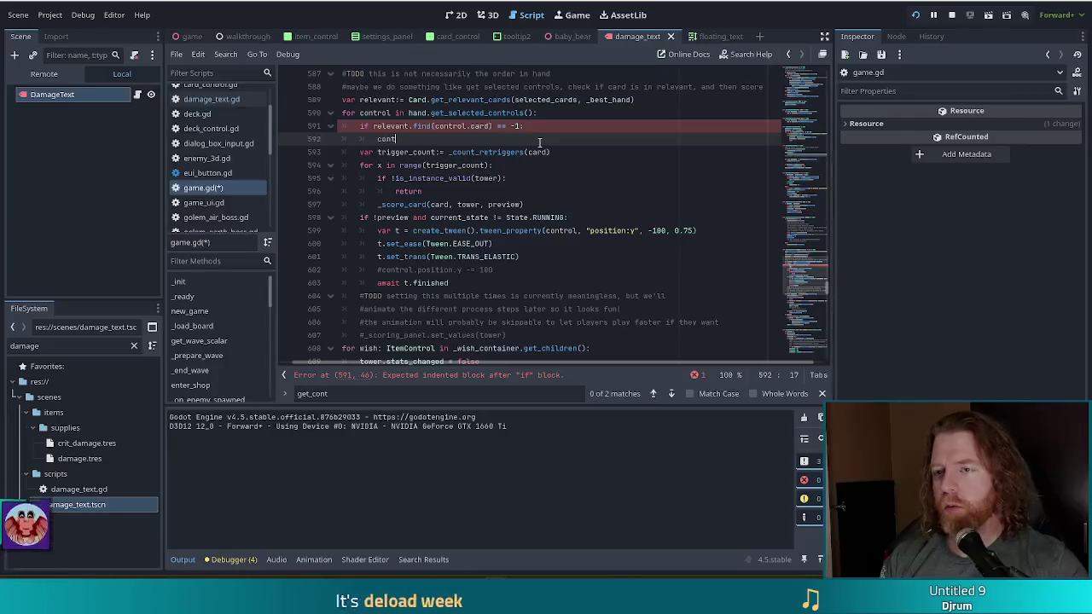
type("continue")
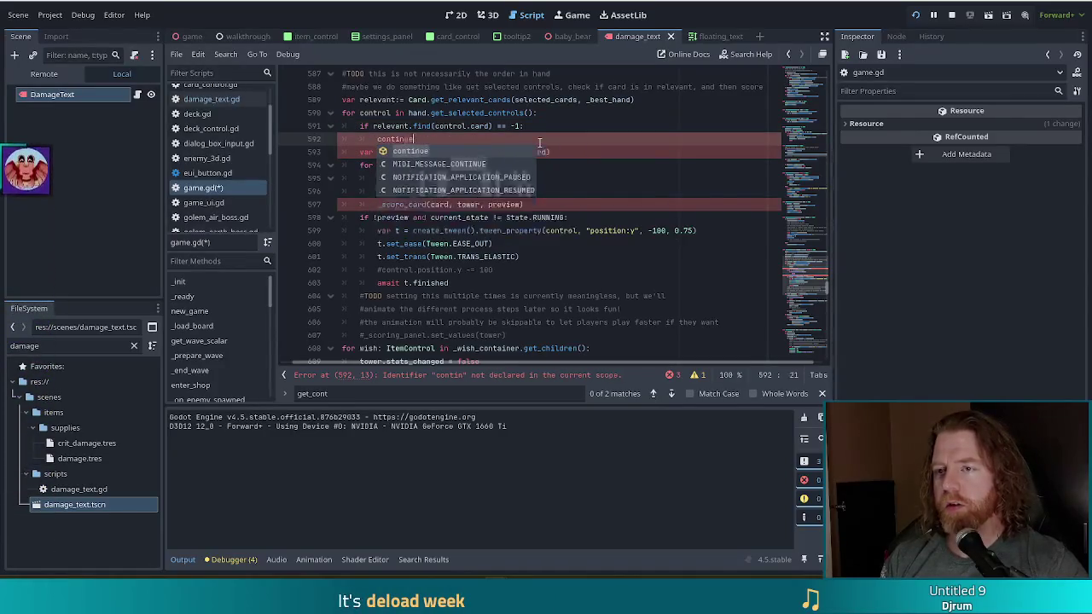
key("Return")
key("ctrl+s")
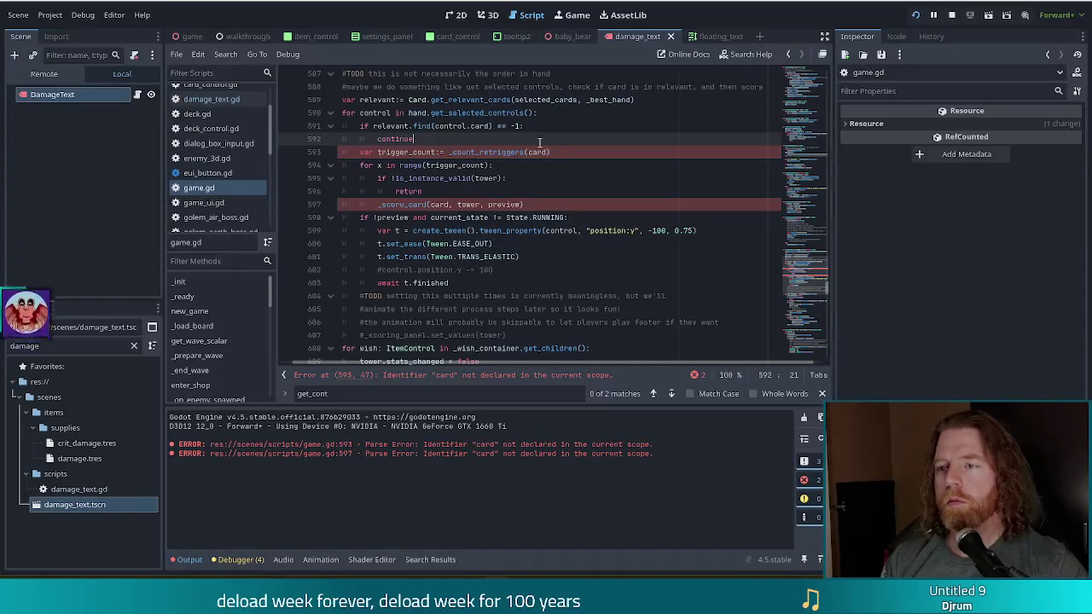
- Pass control.card to the retrigger call and restart the debug game
double_click(532, 153)
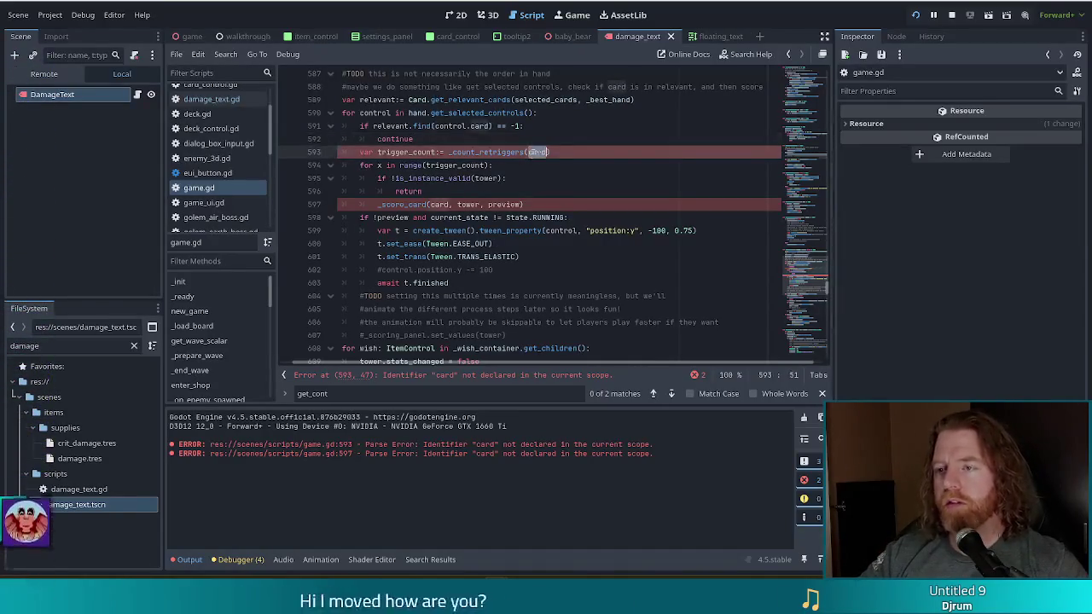
type("control.card")
scroll(546, 213, "down", 3)
scroll(512, 188, "up", 4)
left_click(503, 168)
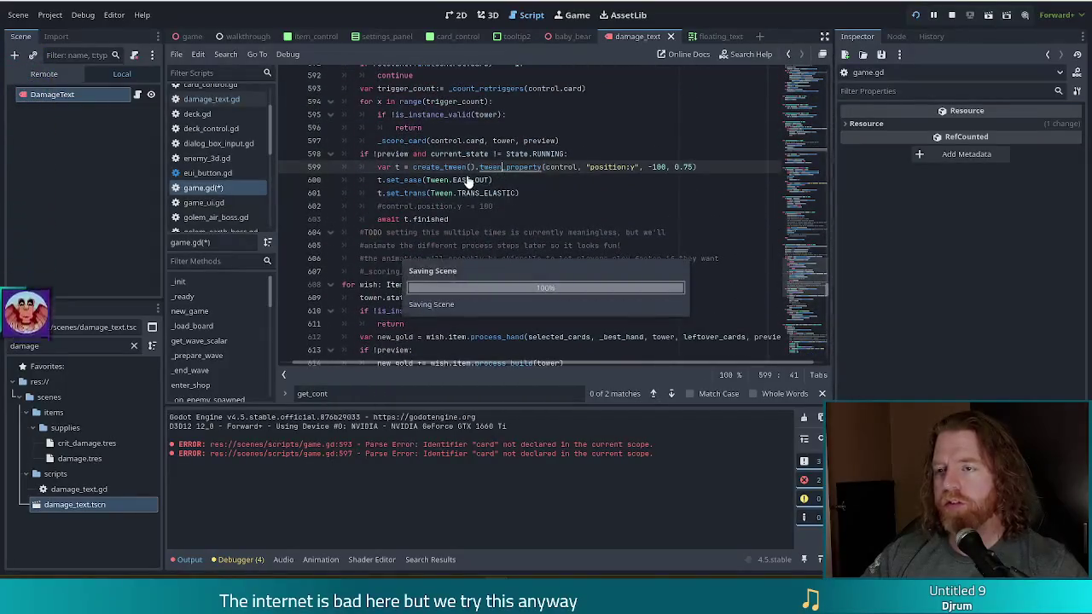
scroll(474, 175, "up", 4)
scroll(471, 175, "up", 1)
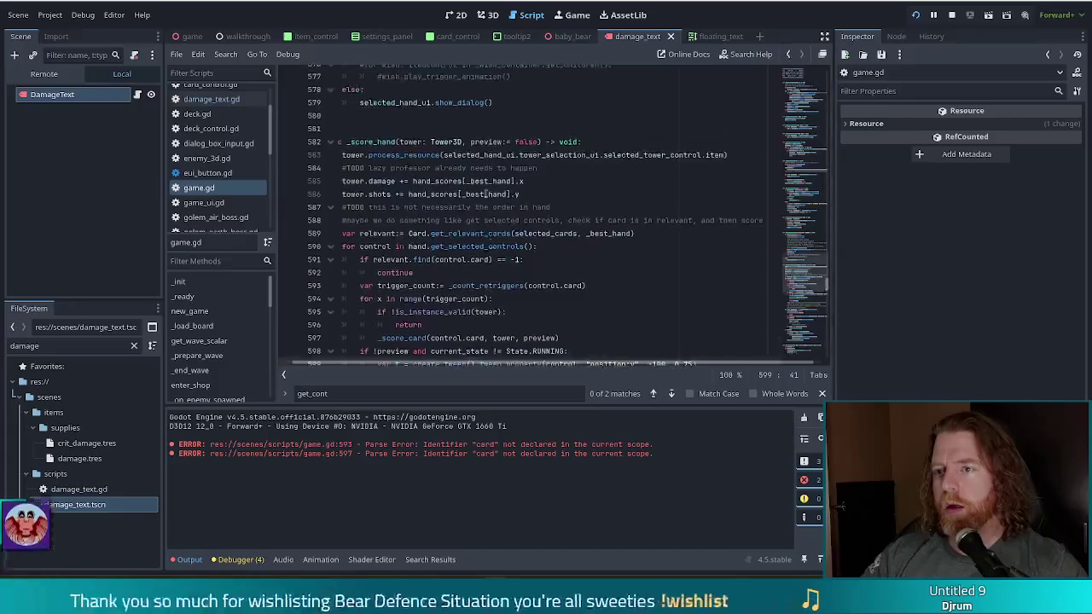
scroll(478, 363, "left", 1)
left_click(952, 15)
left_click(915, 14)
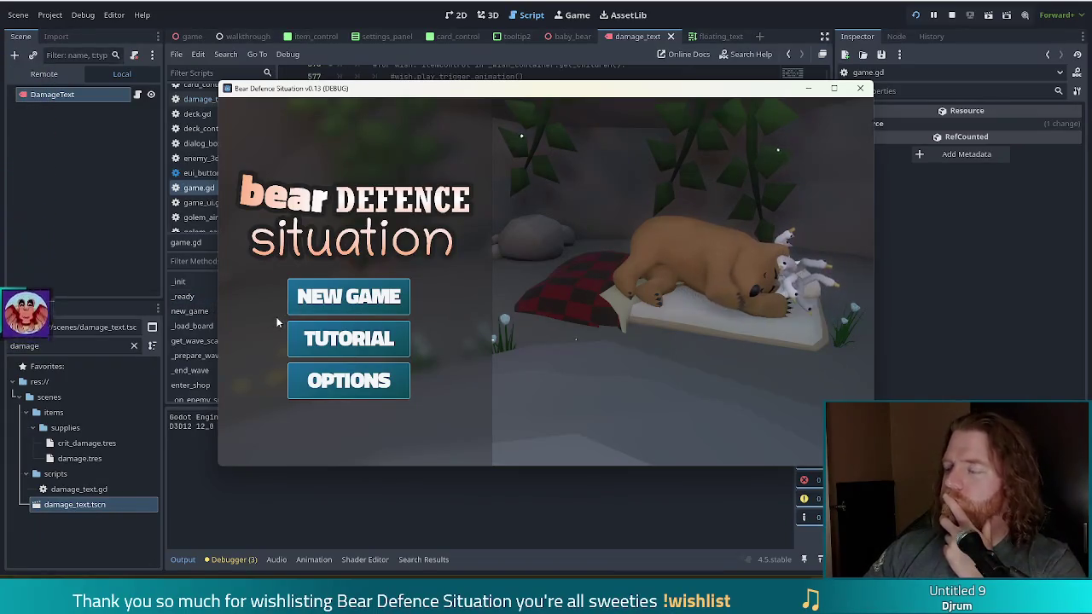
- Move the game window up and left, then start a new game
mouse_move(580, 94)
left_mouse_down()
mouse_move(523, 102)
mouse_move(534, 82)
left_mouse_up()
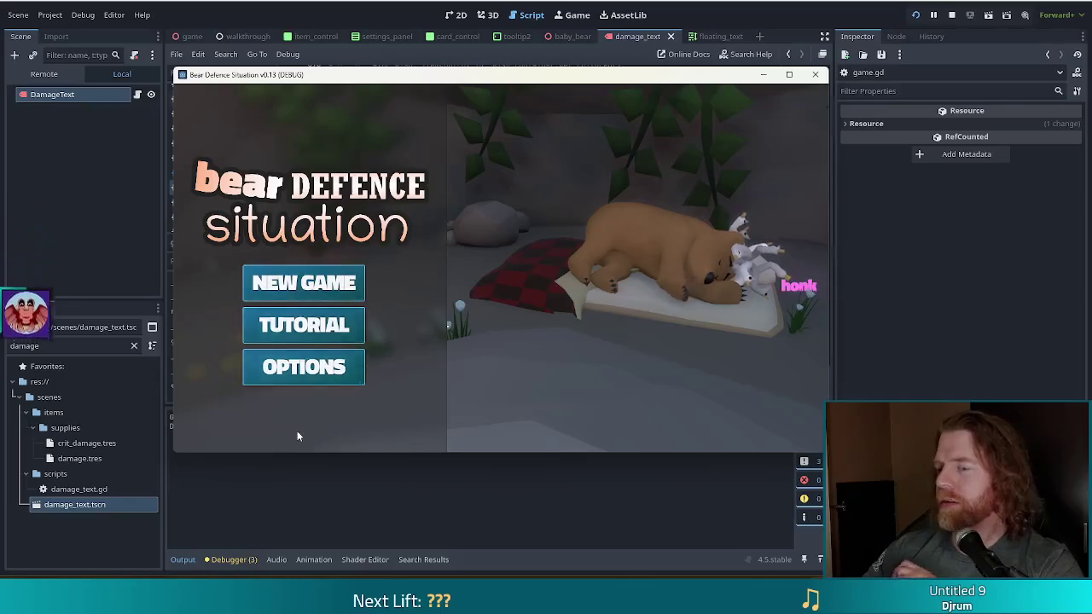
left_click(346, 296)
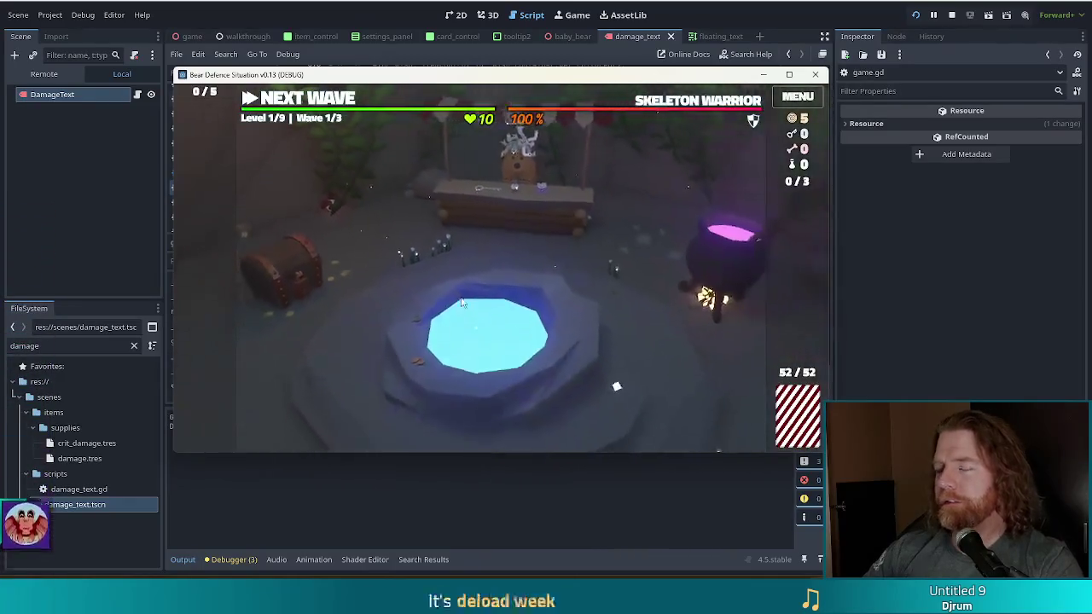
- Run 'set_enemy golem_fire' in the game console, then stop and relaunch the crashed game
key("grave")
type("set_")
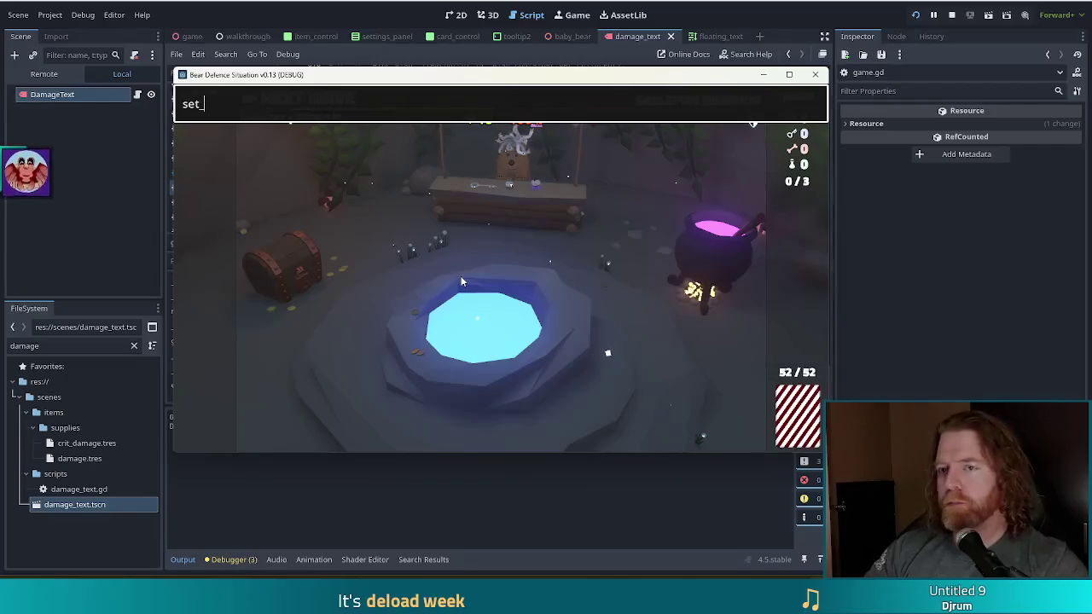
type("enemy golemfire")
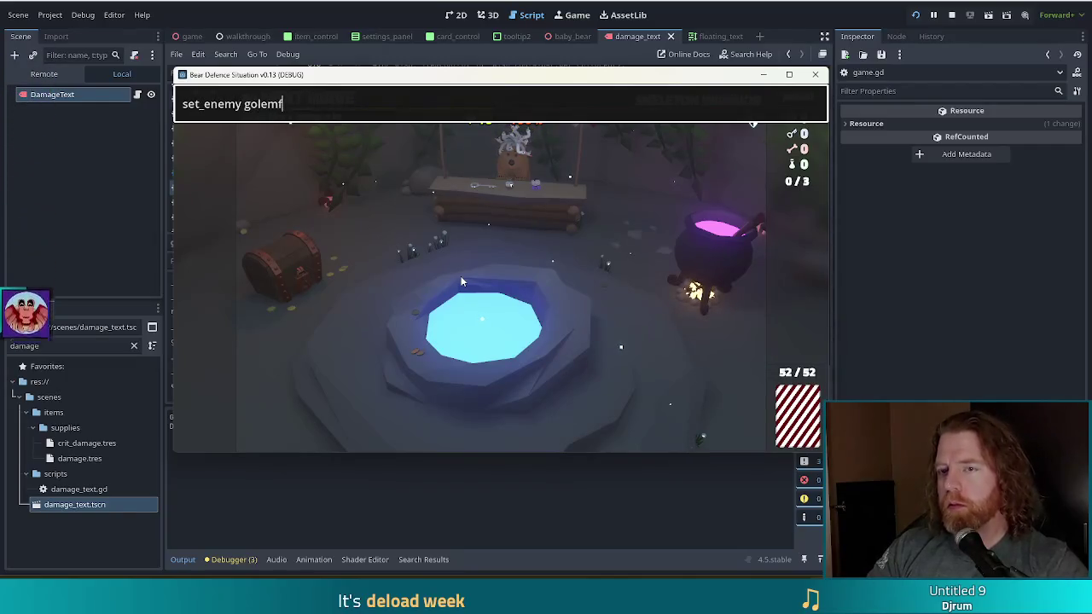
key("BackSpace")
key("BackSpace")
key("BackSpace")
key("BackSpace")
type("_fire")
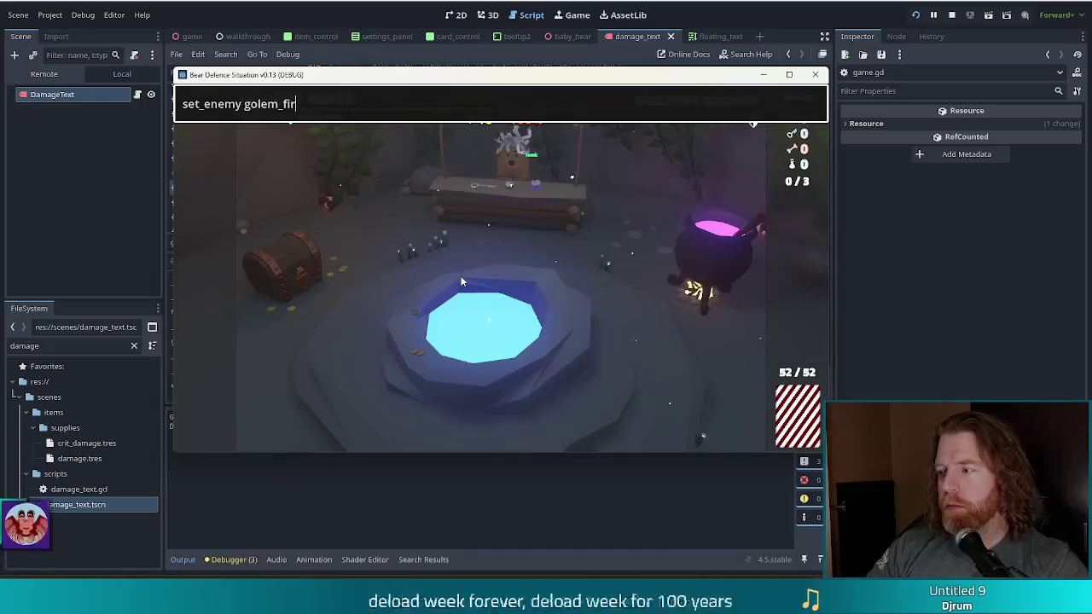
key("Return")
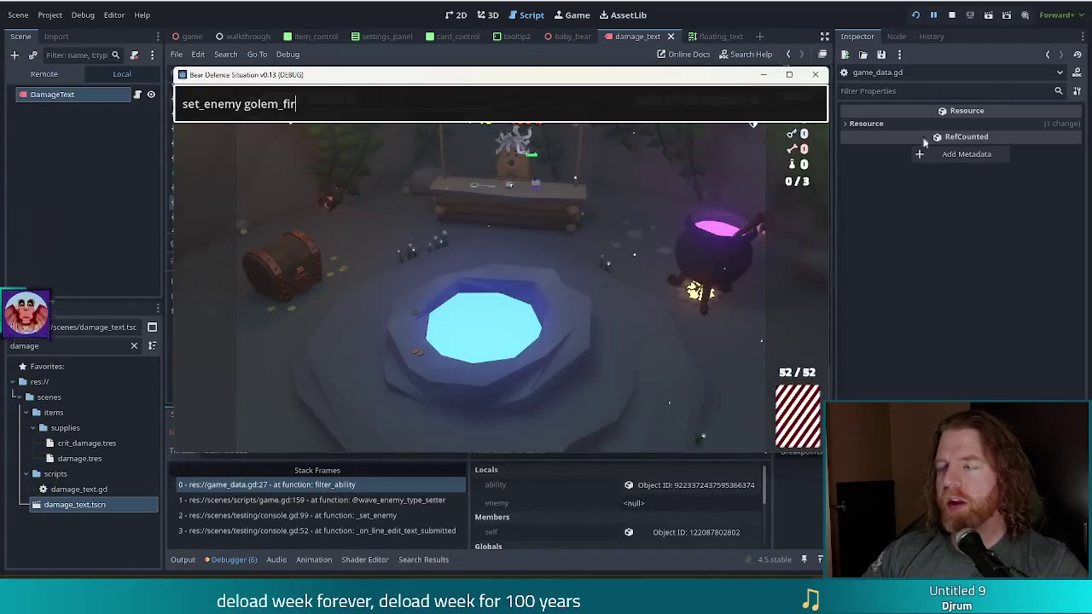
left_click(952, 15)
left_click(913, 14)
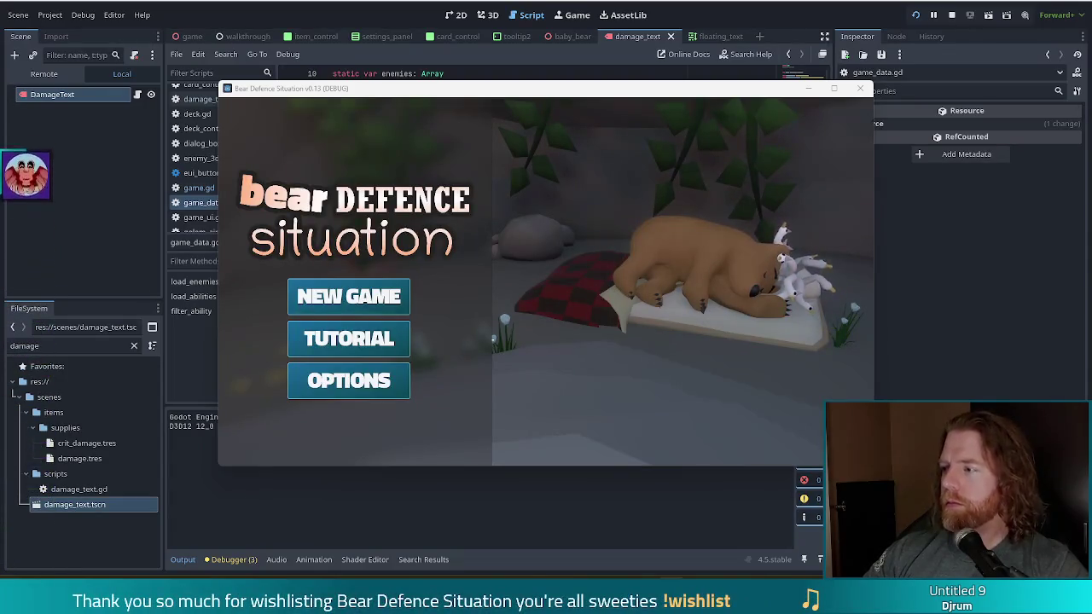
- Start a new game and advance to the level map with a dealt hand
left_click(335, 292)
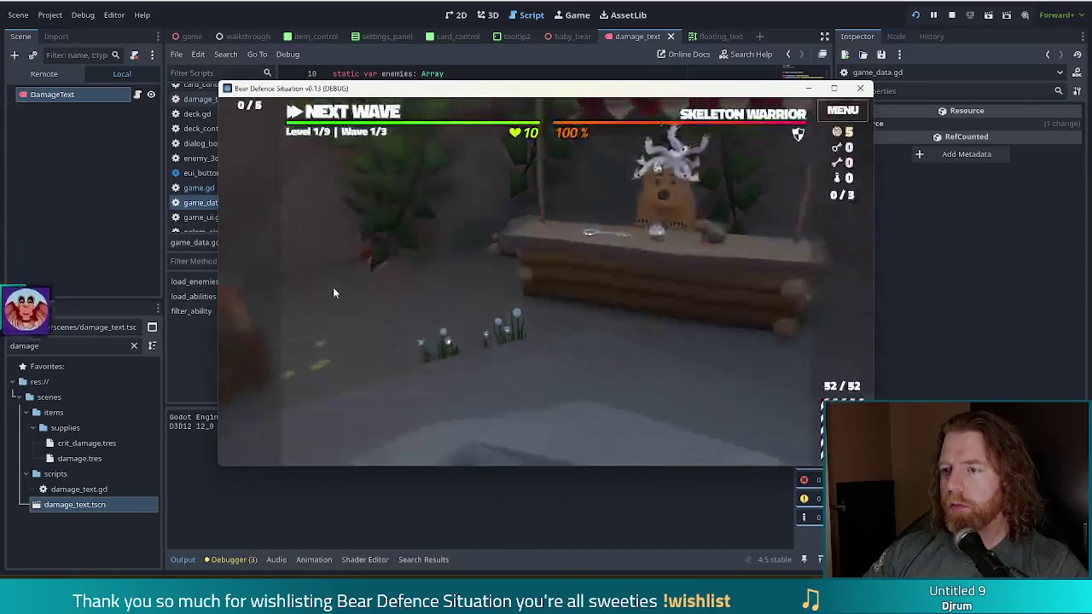
key("grave")
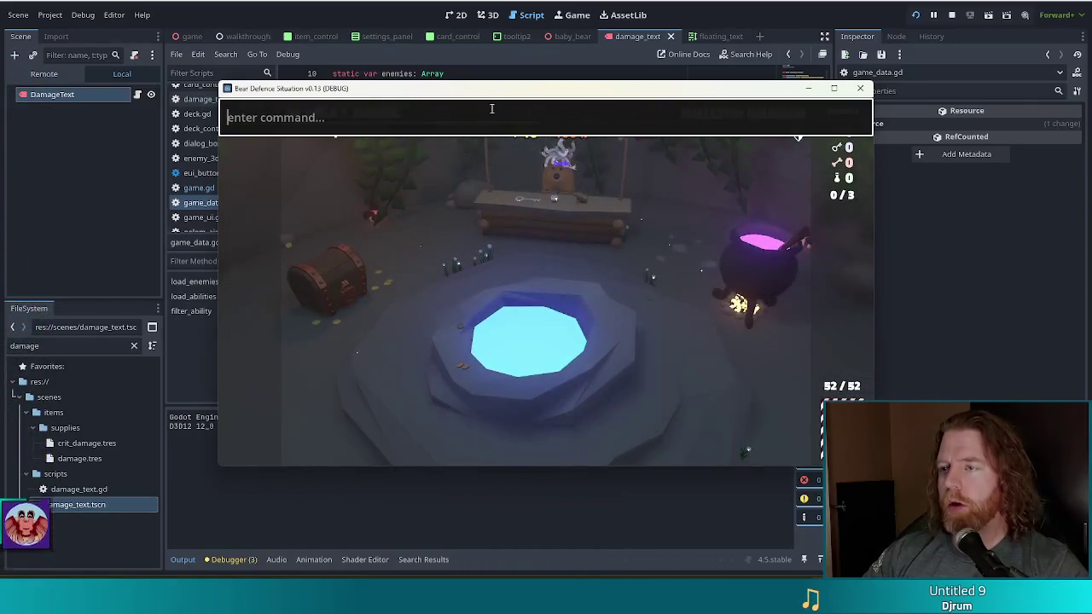
key("grave")
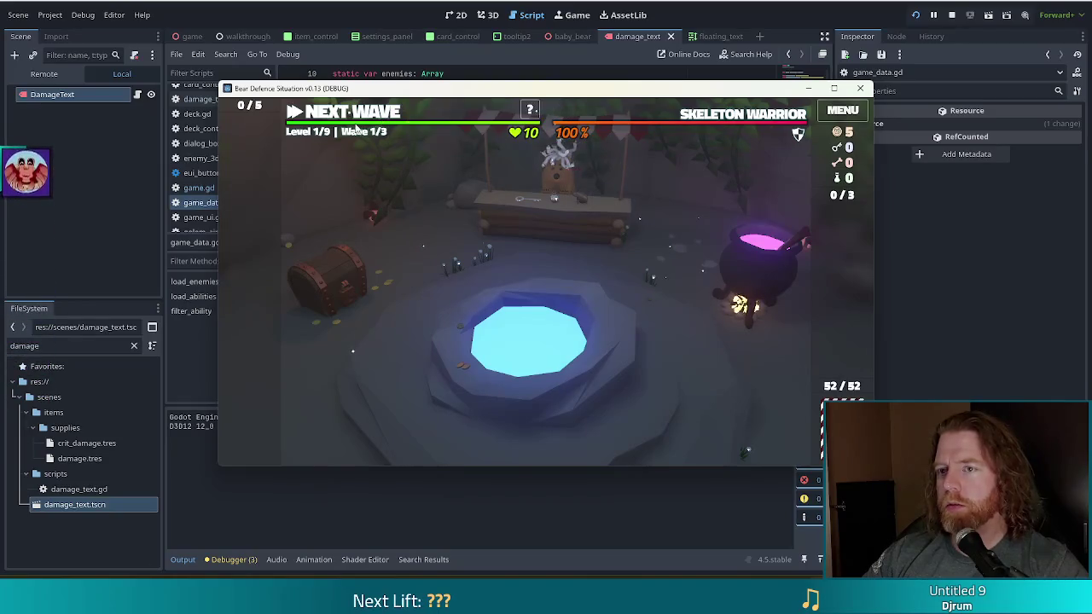
left_click(363, 117)
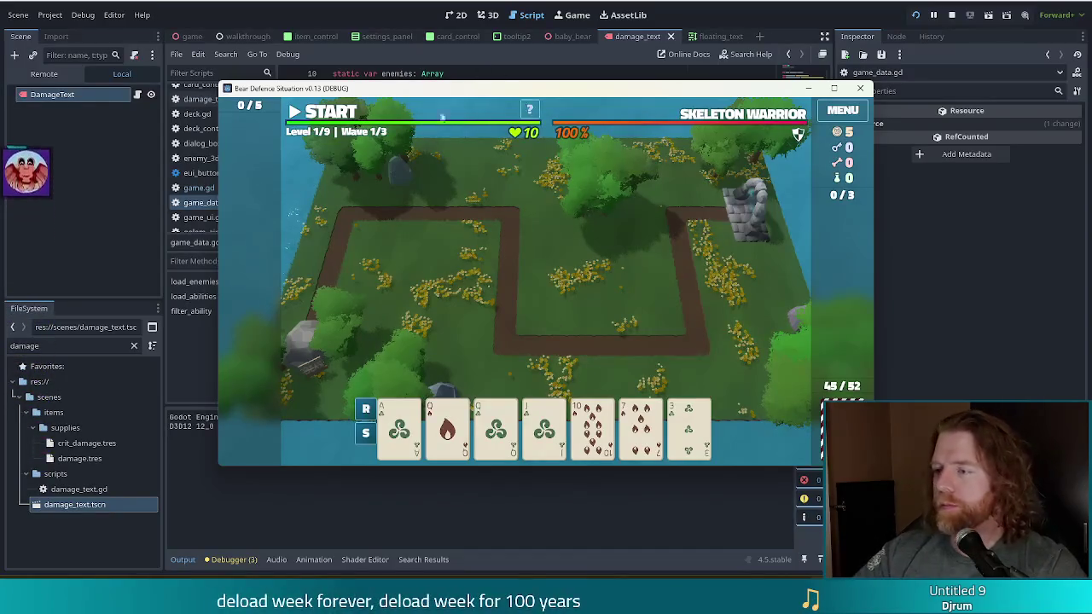
- Discard the Jack, the Jack of Water and the King of Wind for new cards
key("grave")
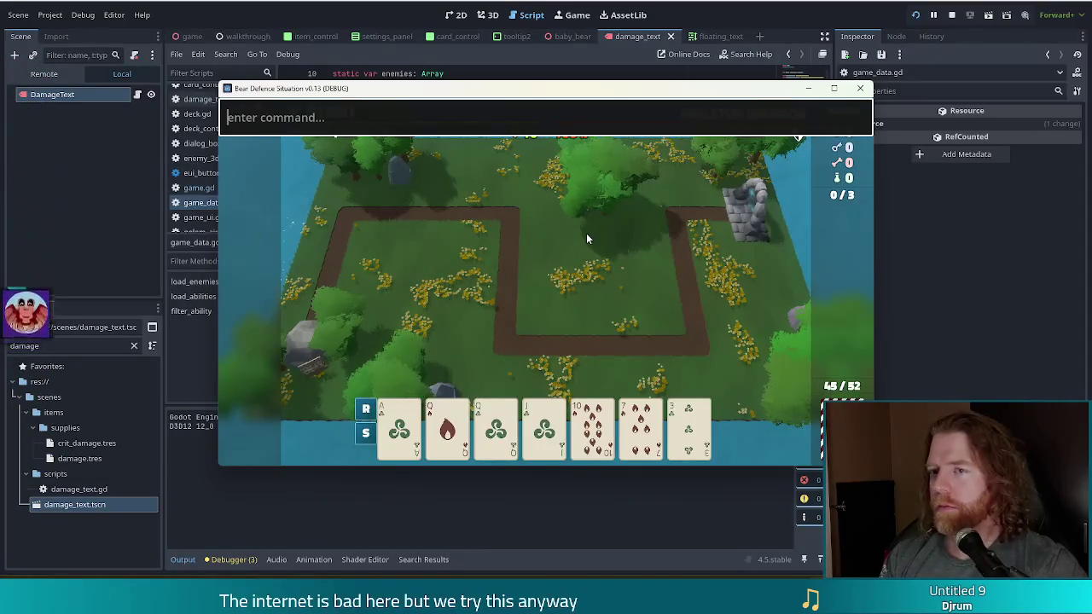
key("Escape")
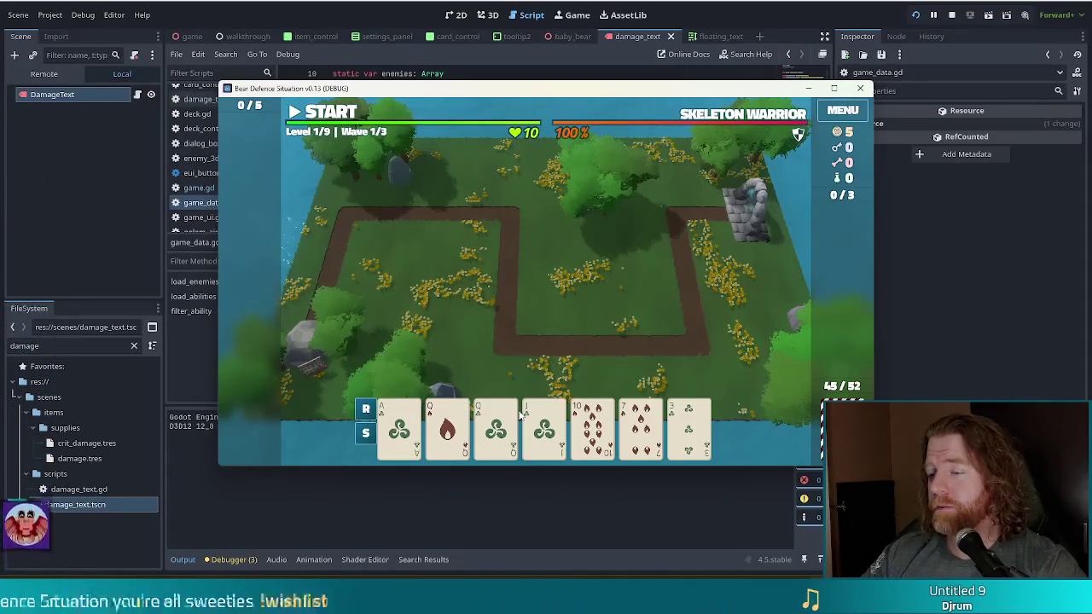
mouse_move(517, 415)
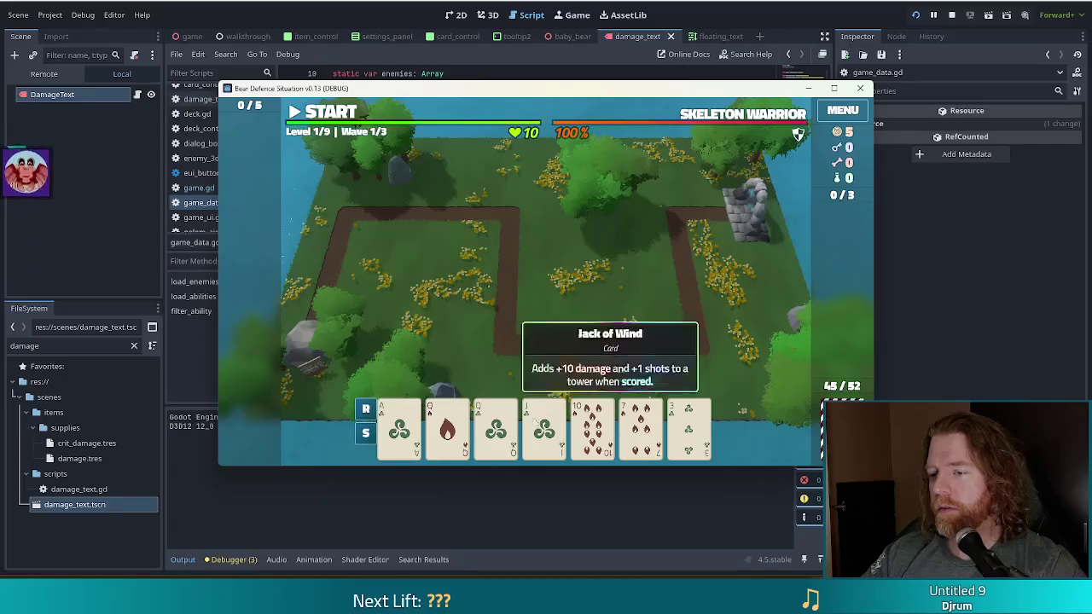
left_click(547, 426)
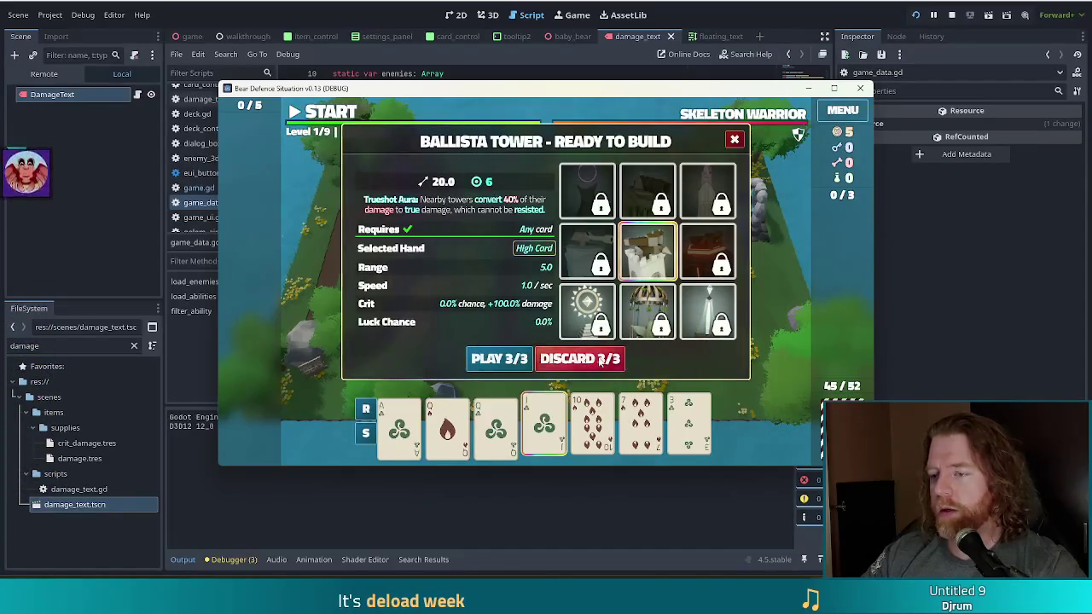
left_click(597, 359)
left_click(543, 424)
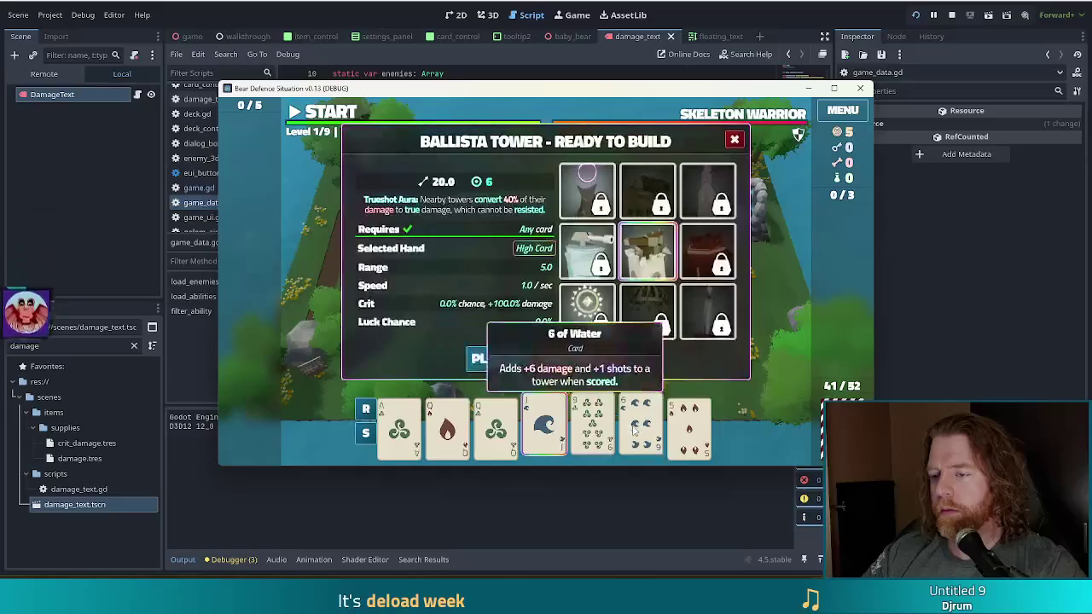
left_click(597, 360)
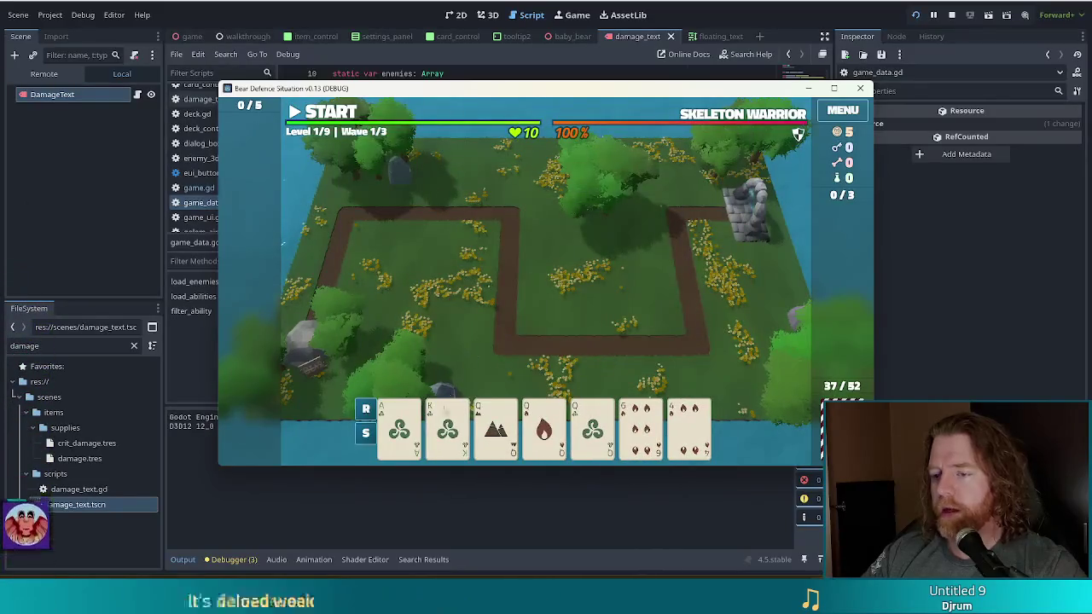
left_click(448, 424)
left_click(597, 358)
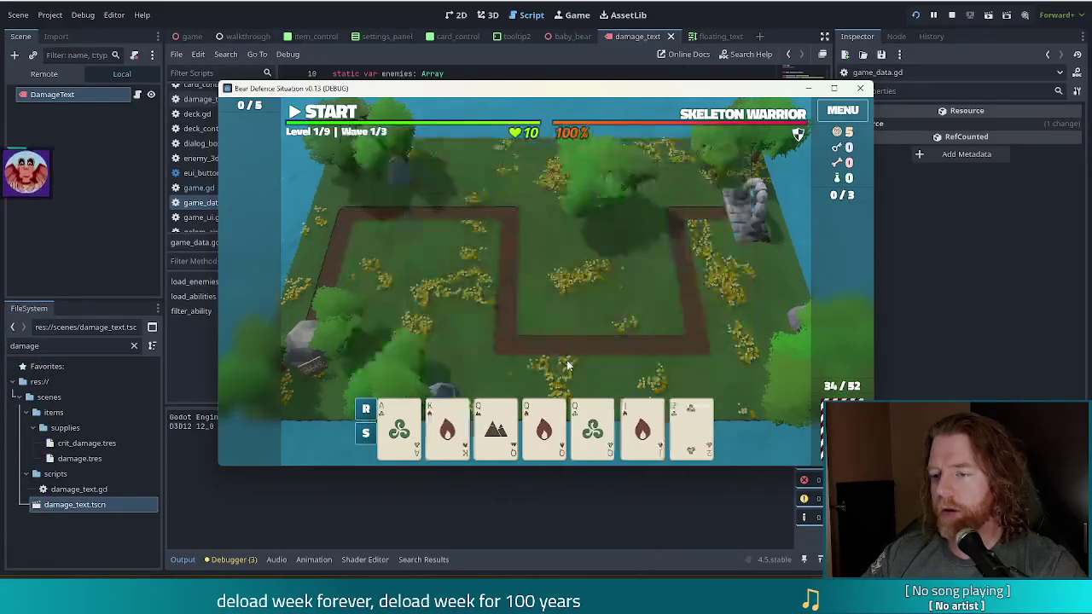
- Redraw via the console 'discard' command, then discard more cards including the 9 of Fire with D
left_click(448, 424)
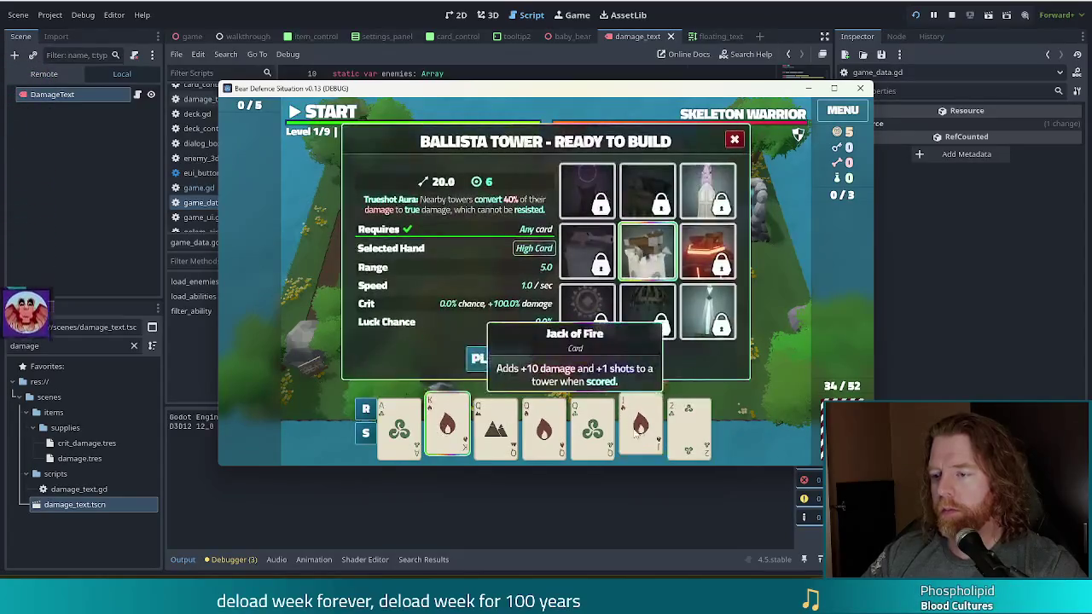
key("grave")
type("discard")
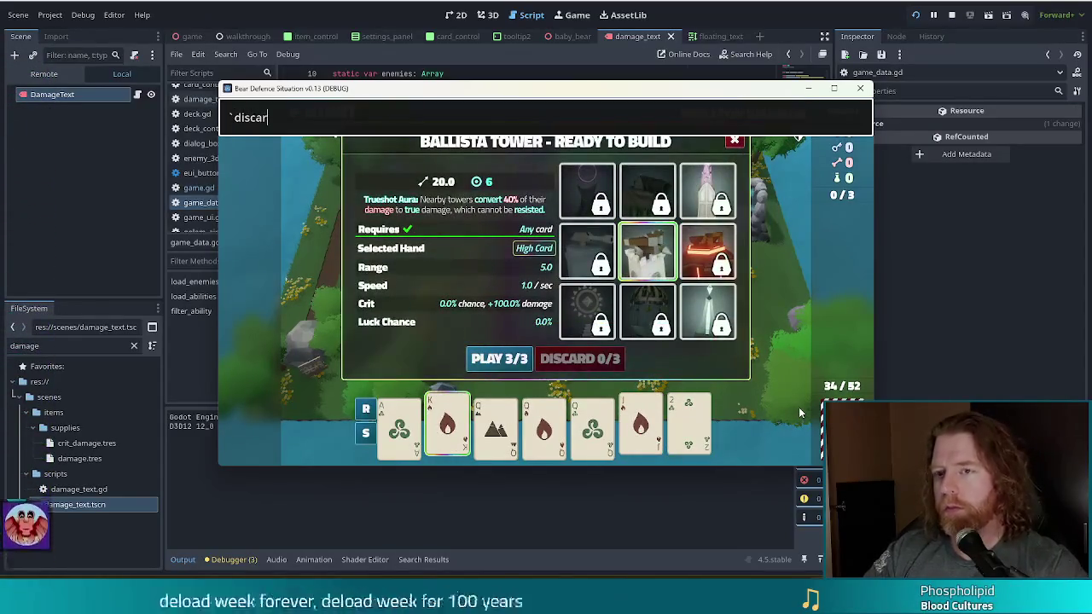
key("Home")
key("Delete")
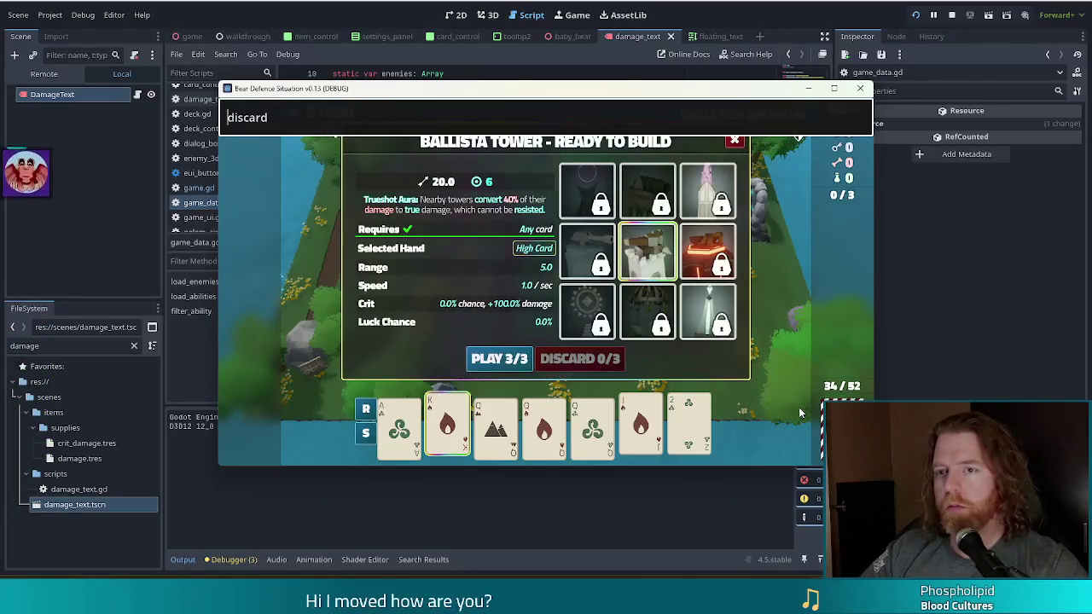
key("Return")
mouse_move(642, 435)
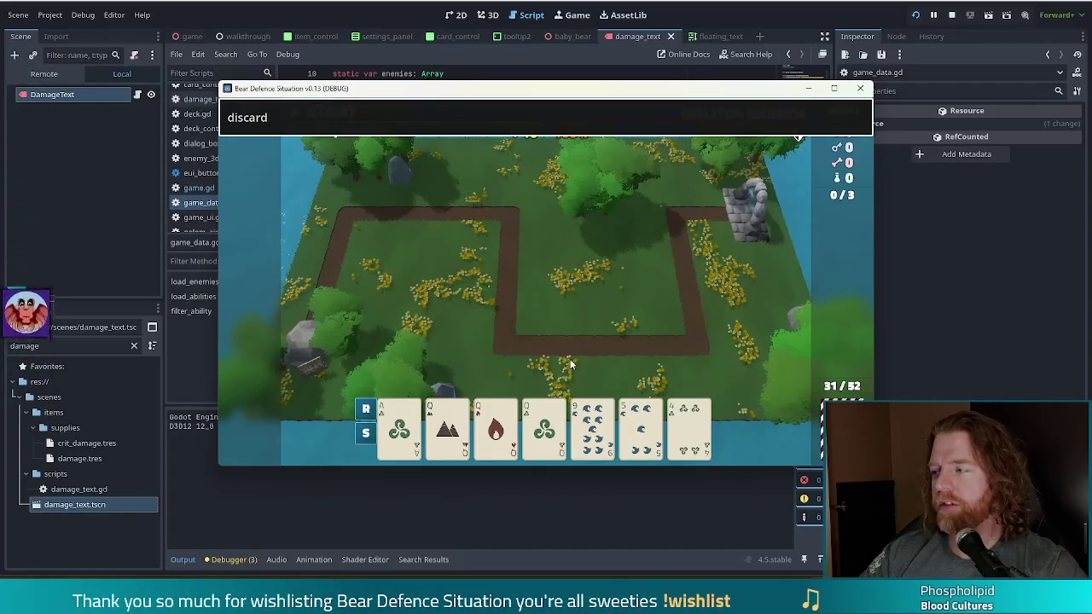
left_click(611, 347)
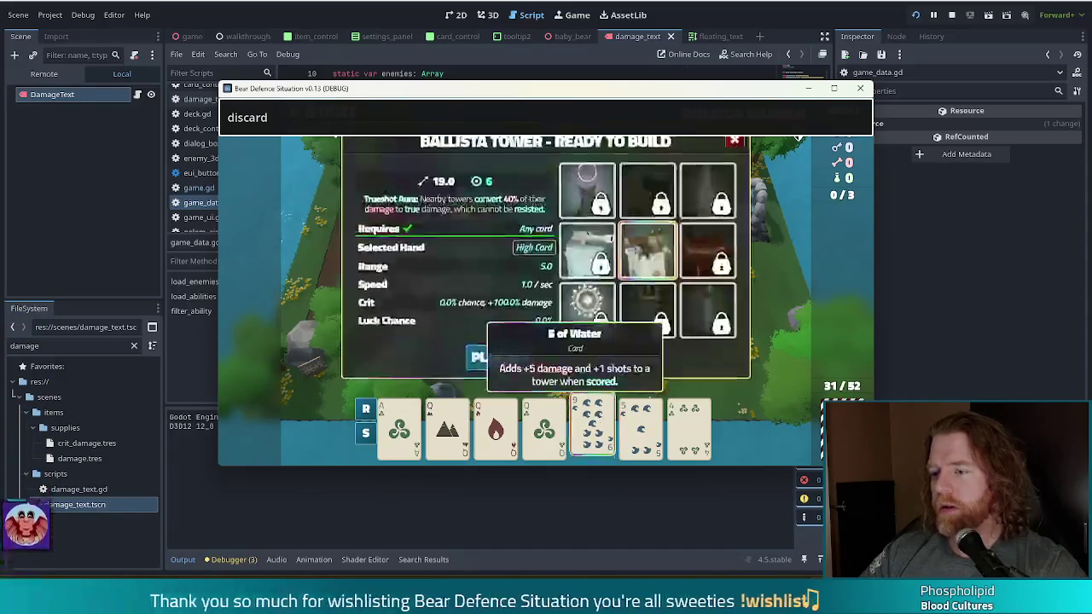
key("d")
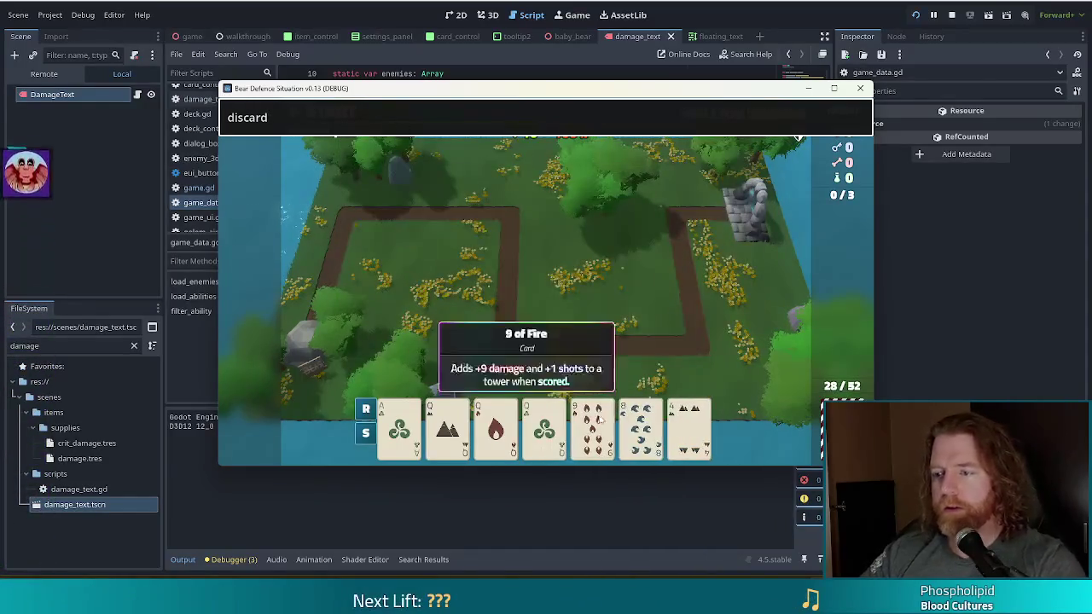
left_click(593, 422)
key("d")
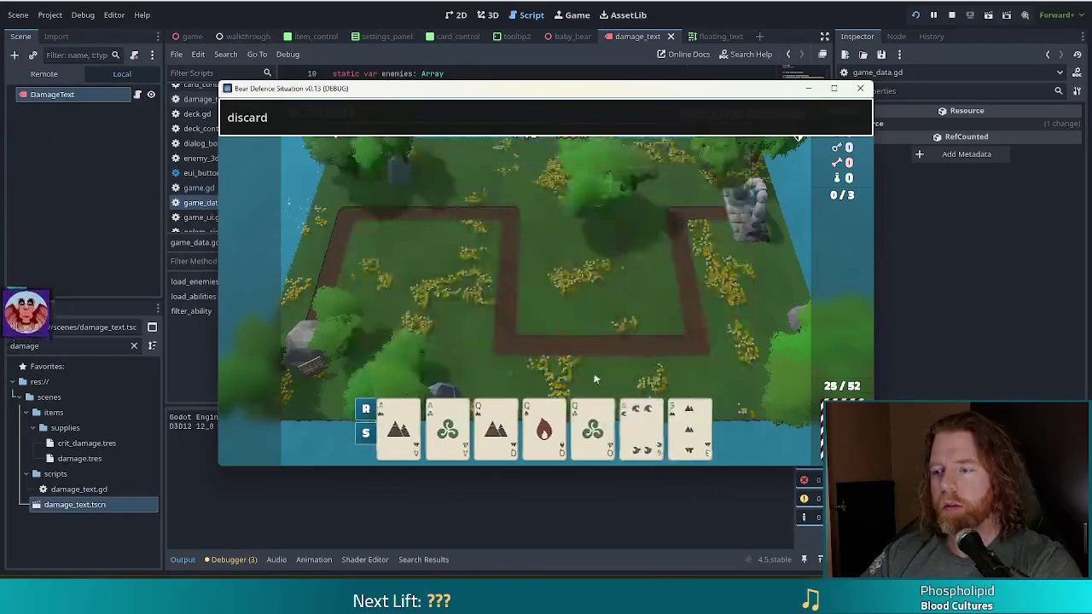
- Play a five-card Full House to place a ballista beside the path, then stop the game
left_click(401, 422)
left_click(447, 422)
left_click(495, 423)
left_click(537, 423)
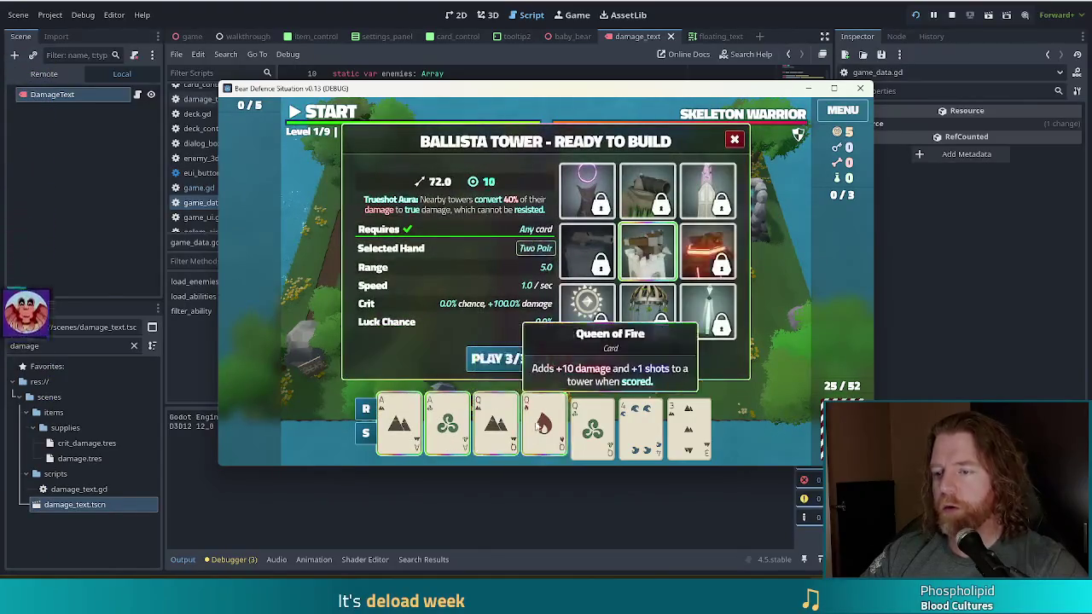
left_click(592, 424)
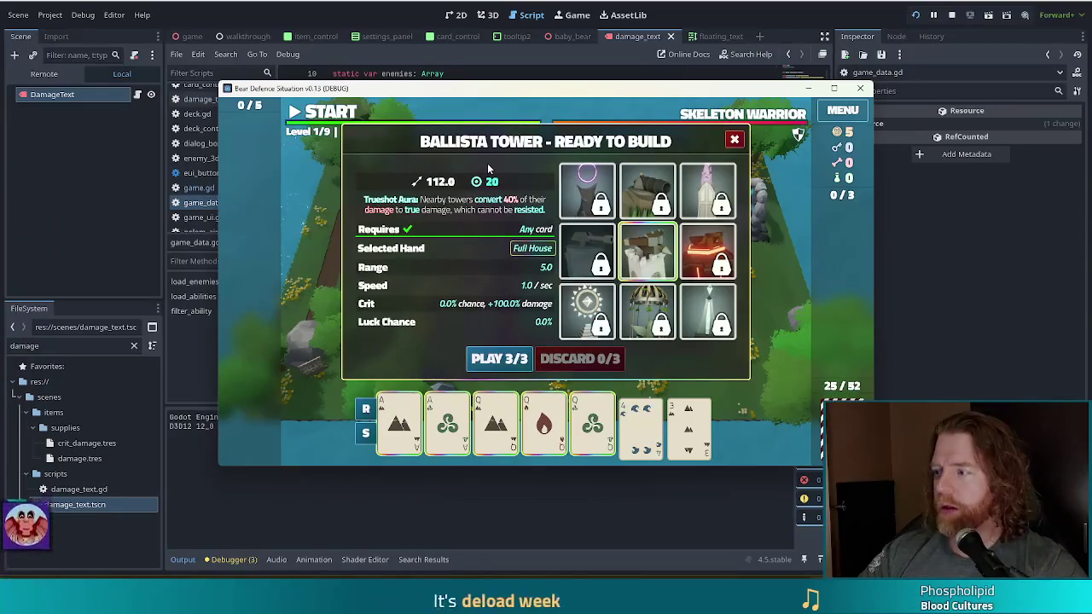
left_click(495, 359)
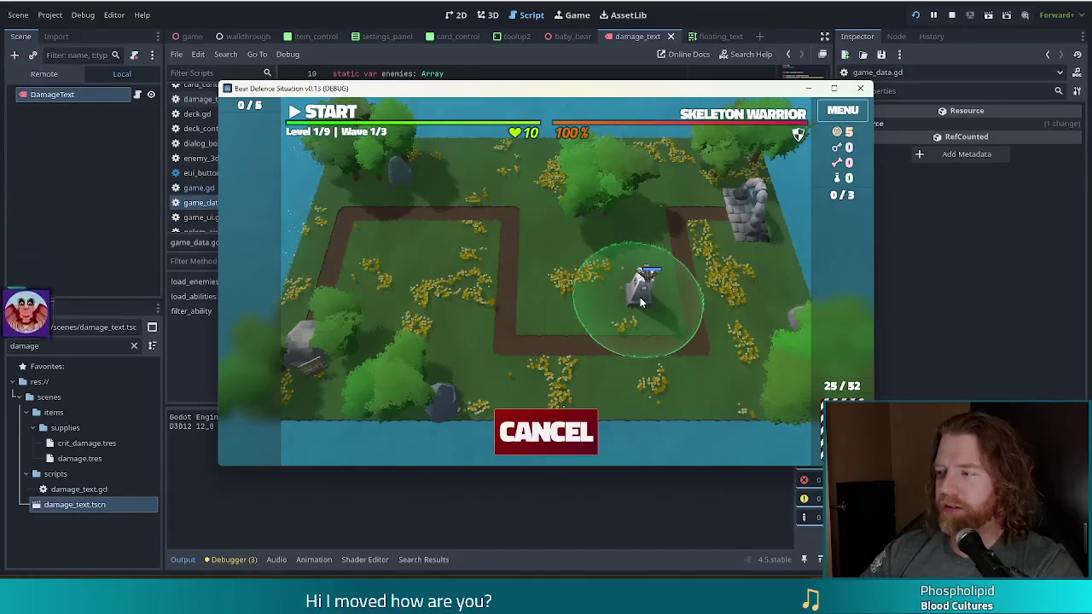
left_click(640, 297)
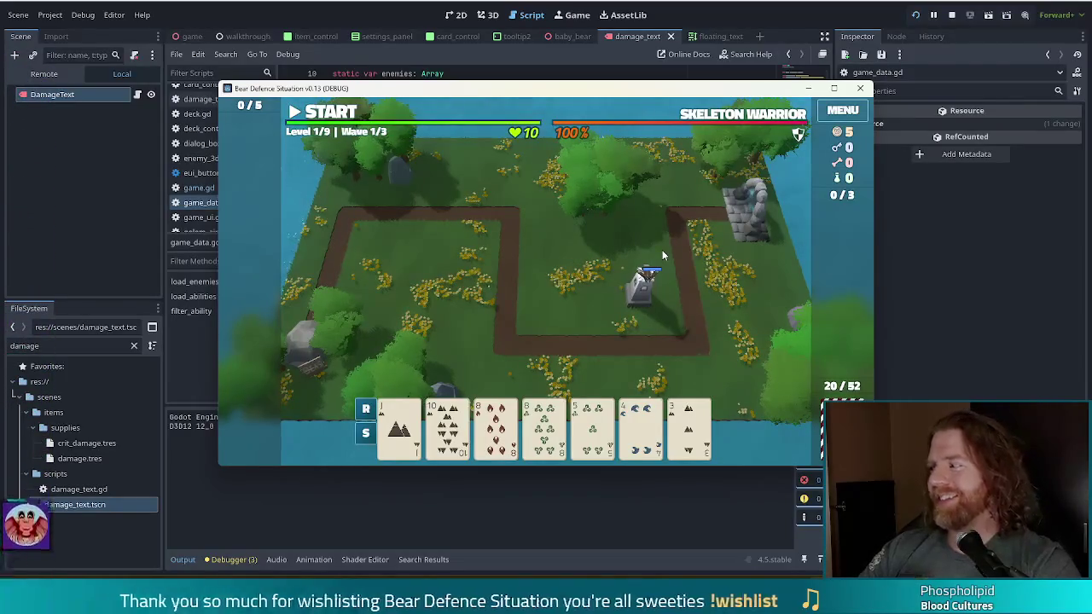
left_click(951, 14)
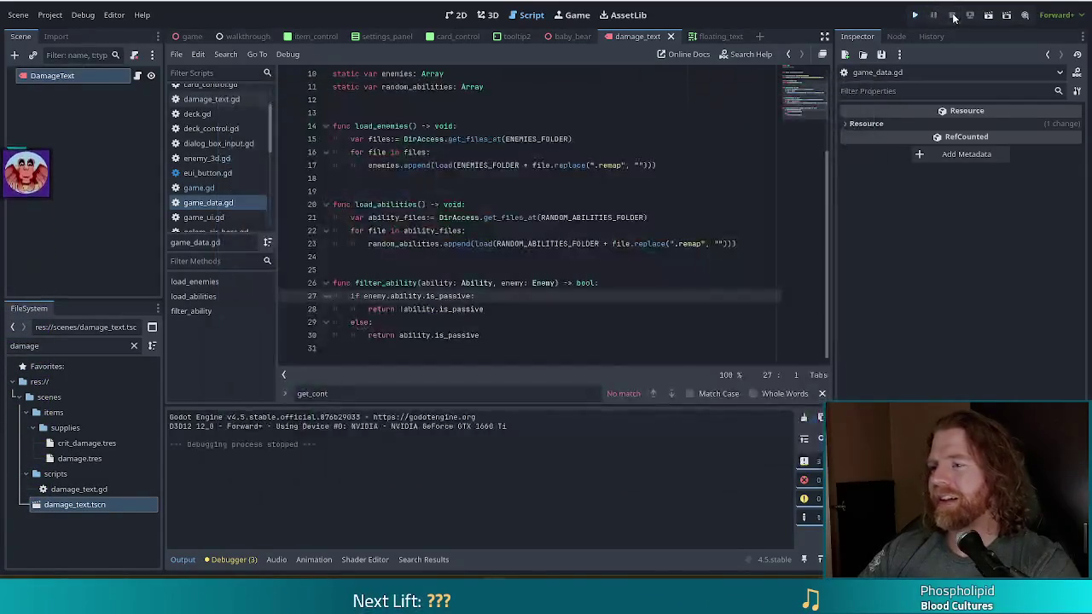
- Dismiss the get_files_at documentation popup and switch to game.gd
mouse_move(531, 218)
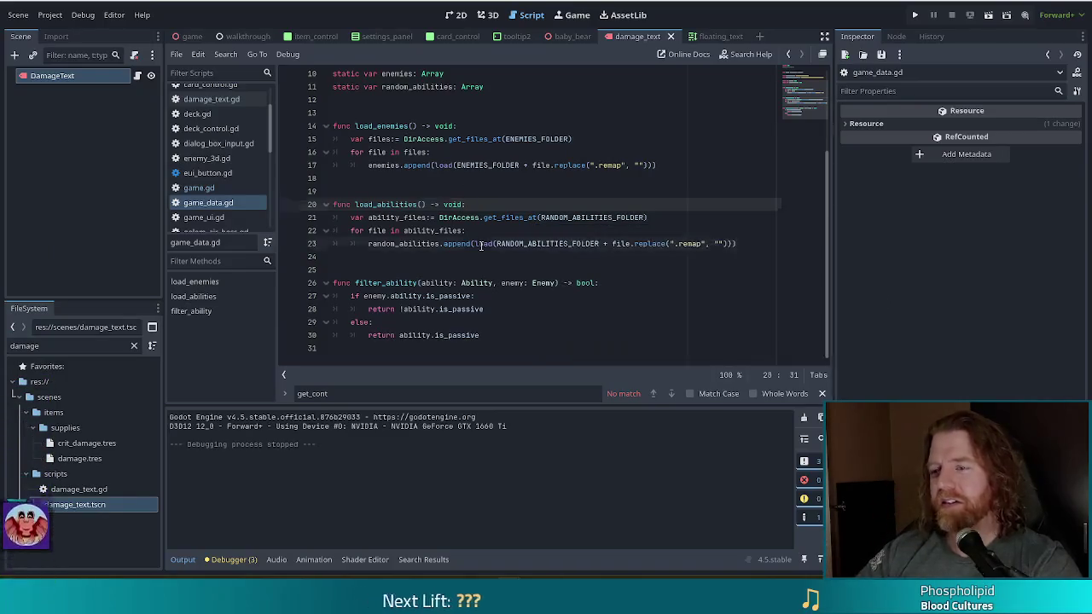
left_click(506, 245)
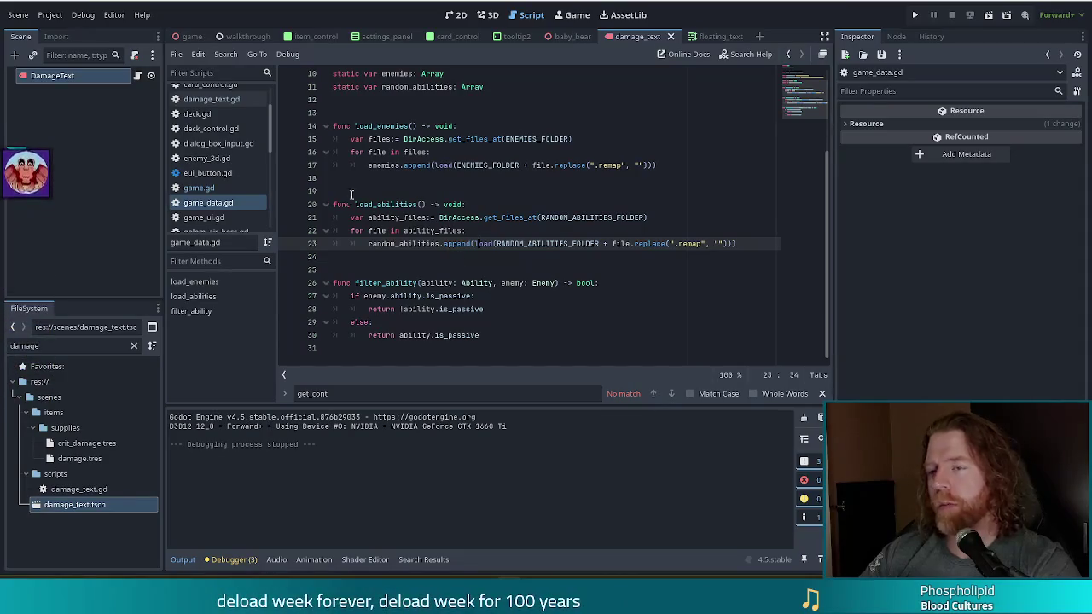
left_click(205, 190)
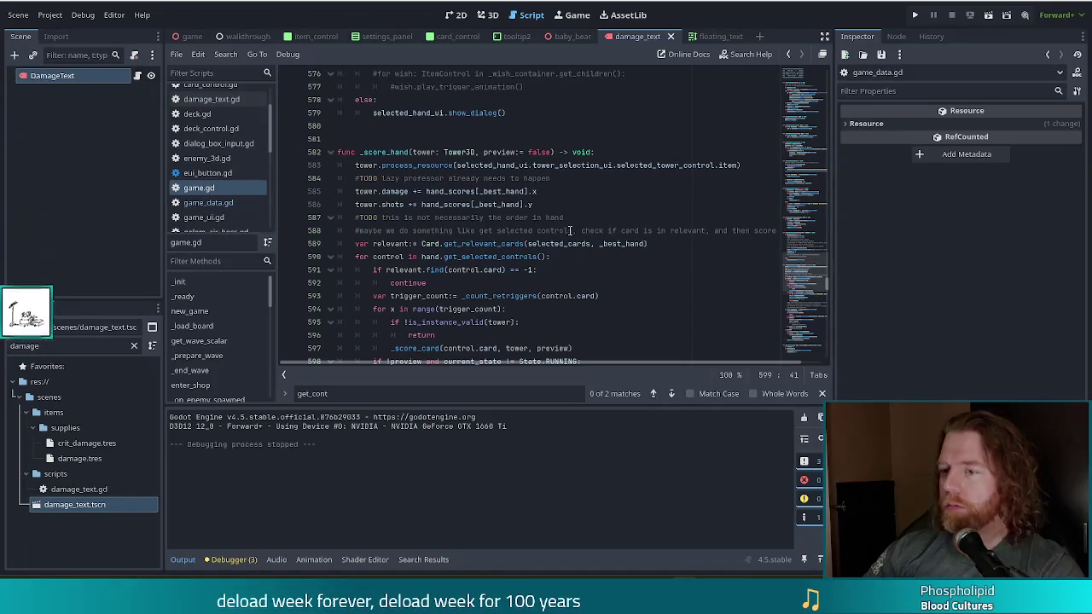
- Place the caret at the end of line 590 in _score_hand
left_click(596, 255)
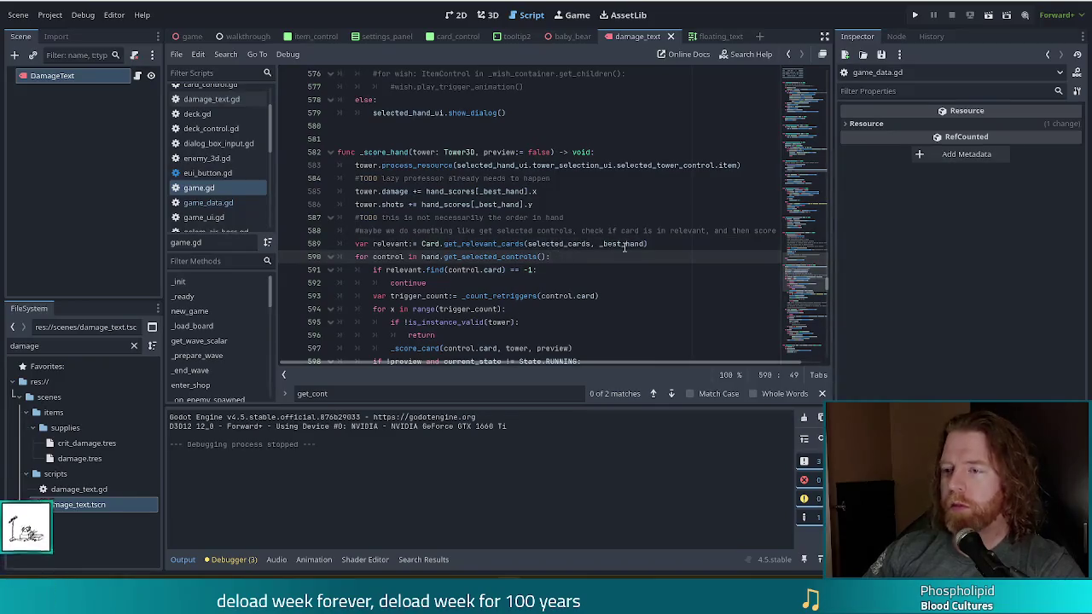
mouse_move(599, 248)
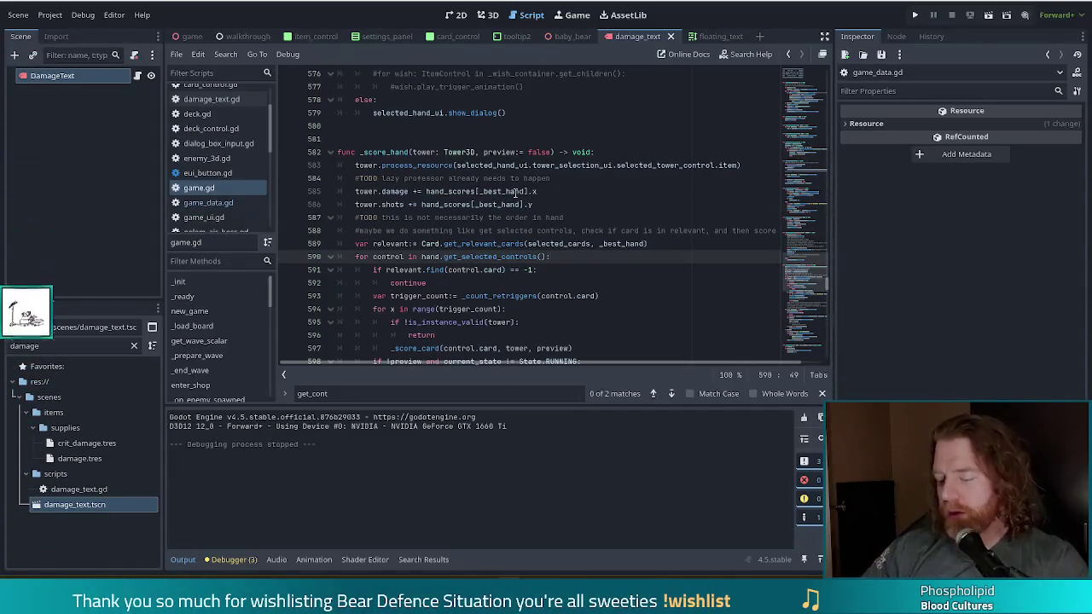
mouse_move(516, 193)
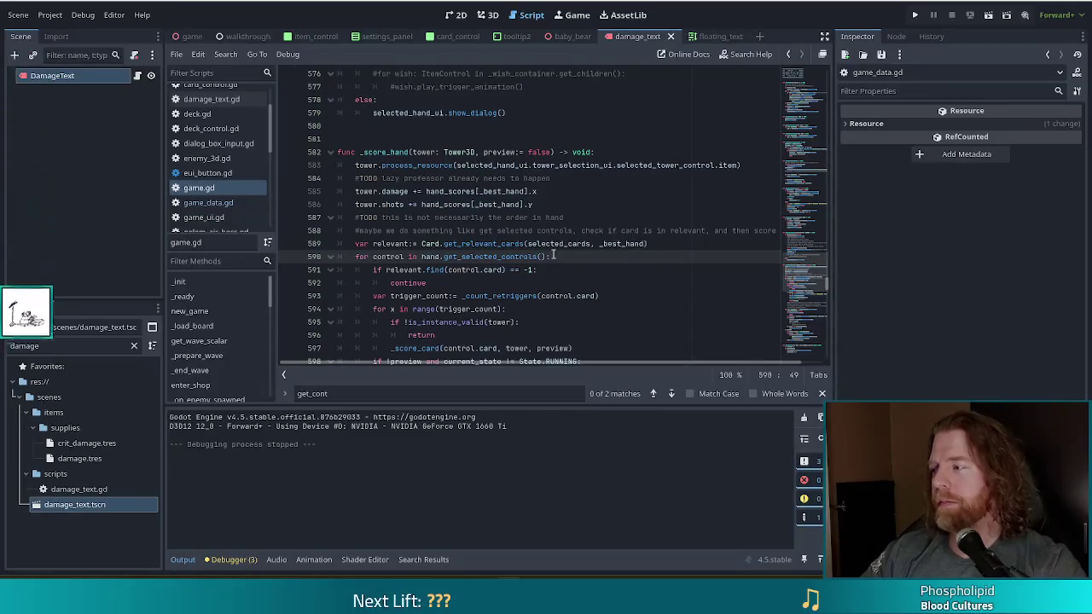
mouse_move(553, 249)
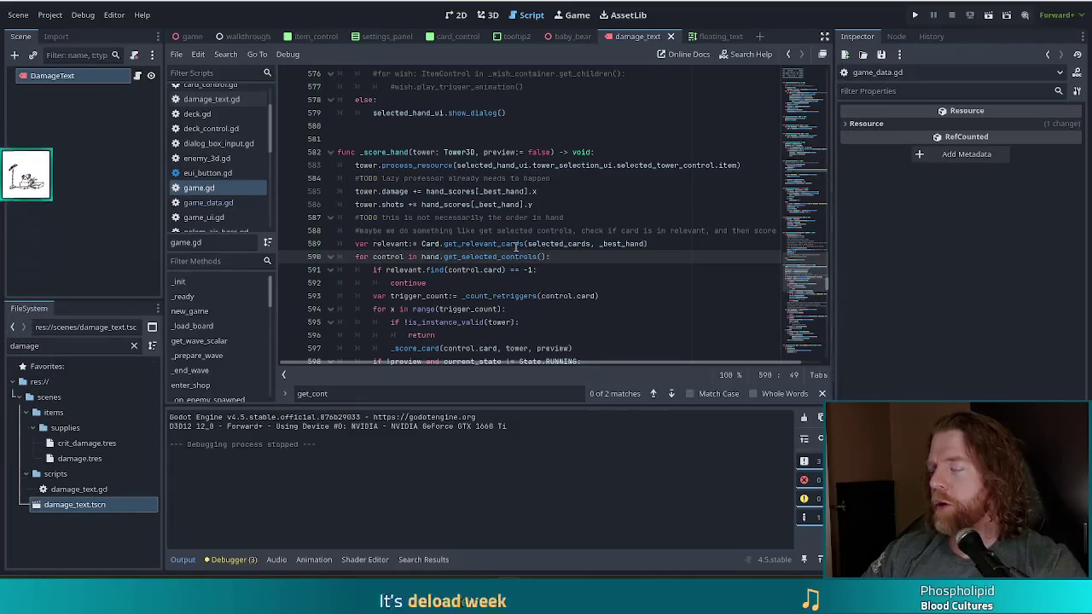
mouse_move(515, 249)
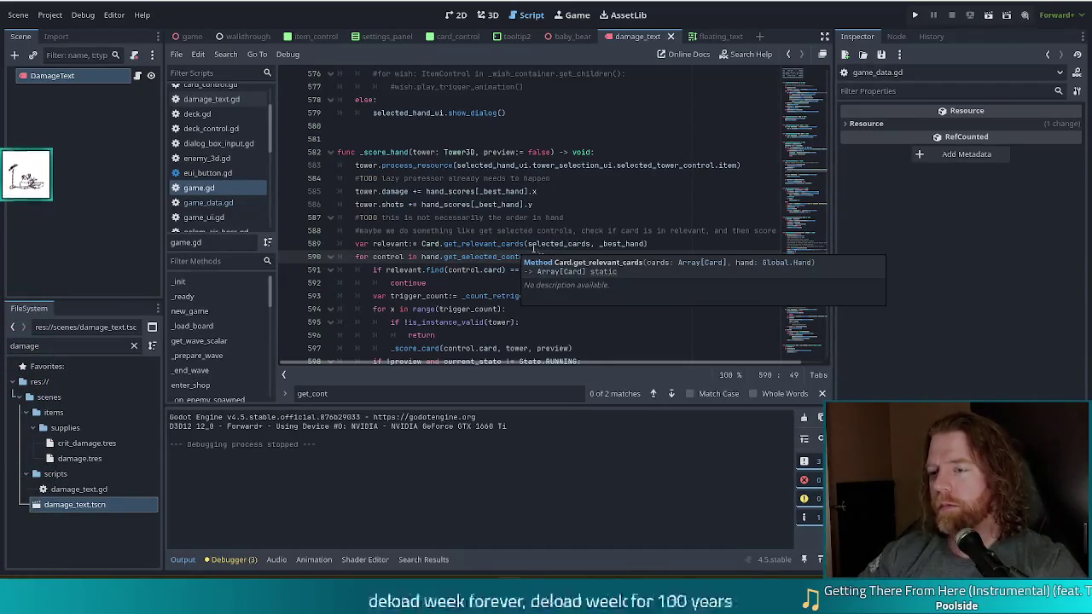
left_click(529, 230)
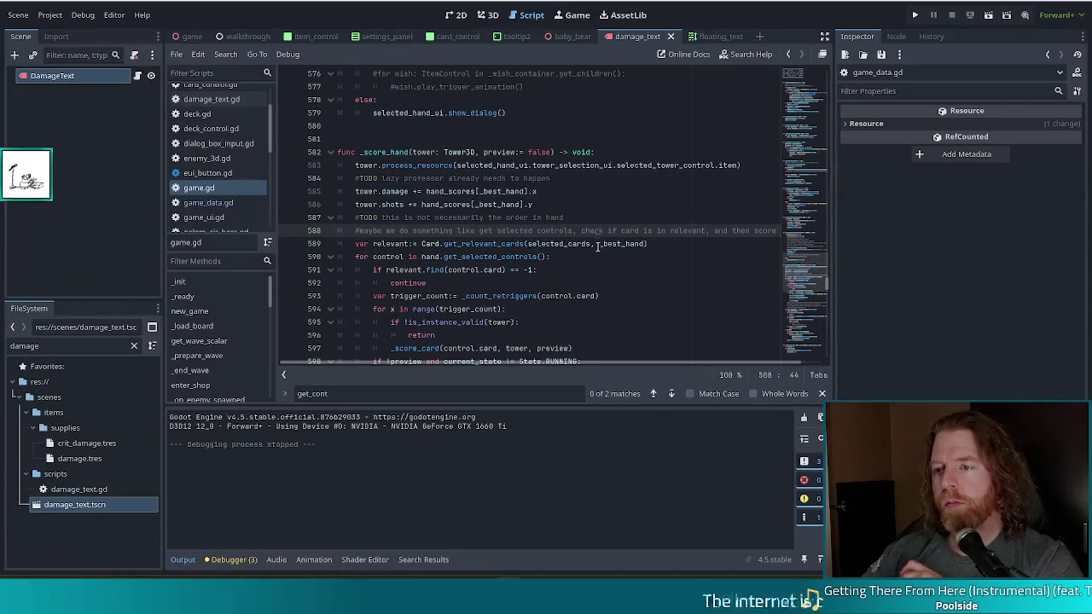
left_click(625, 243)
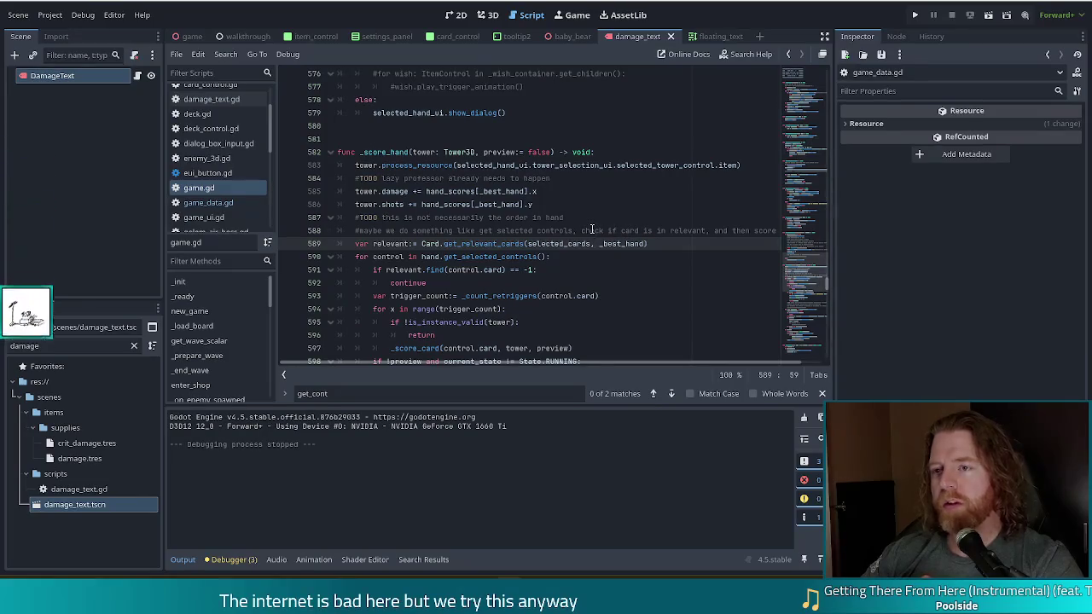
scroll(620, 302, "down", 4)
- Scroll to the d.velocity line 642 in _score_card, then open damage_text.gd
scroll(620, 302, "down", 4)
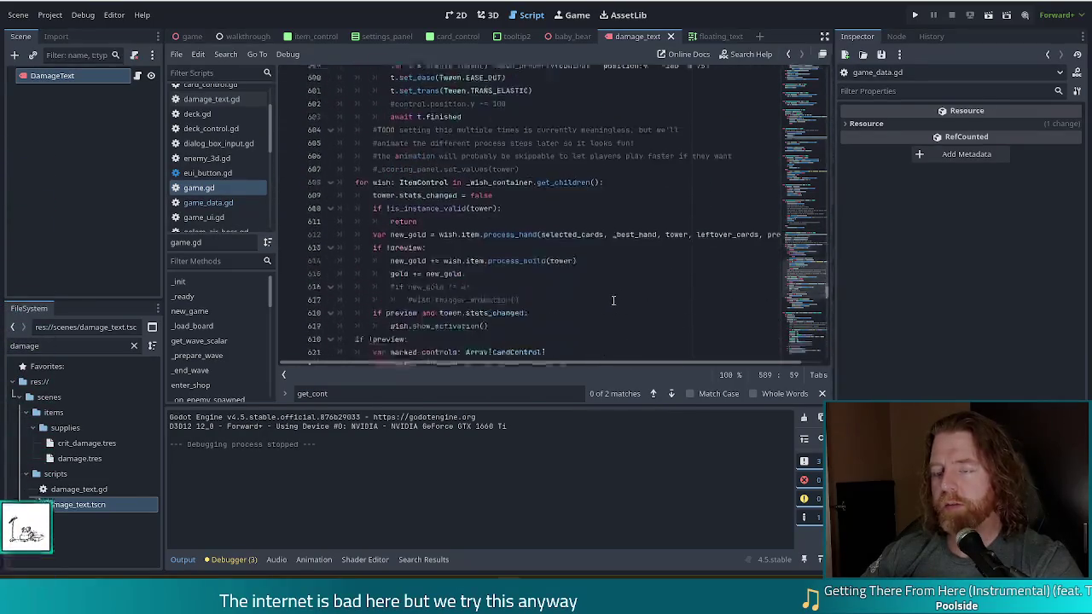
scroll(376, 231, "down", 9)
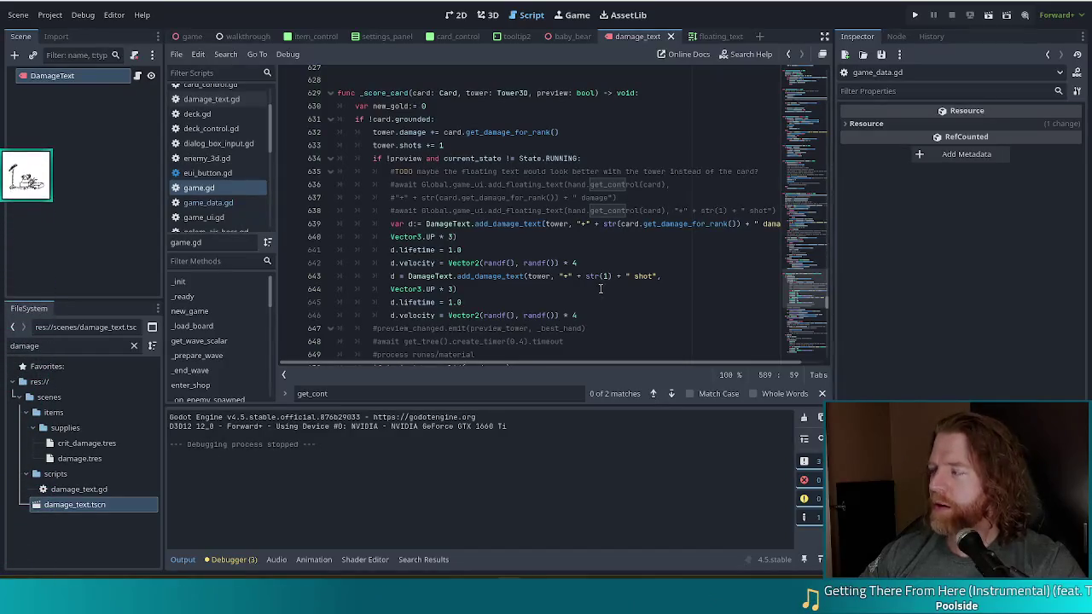
left_click(466, 263)
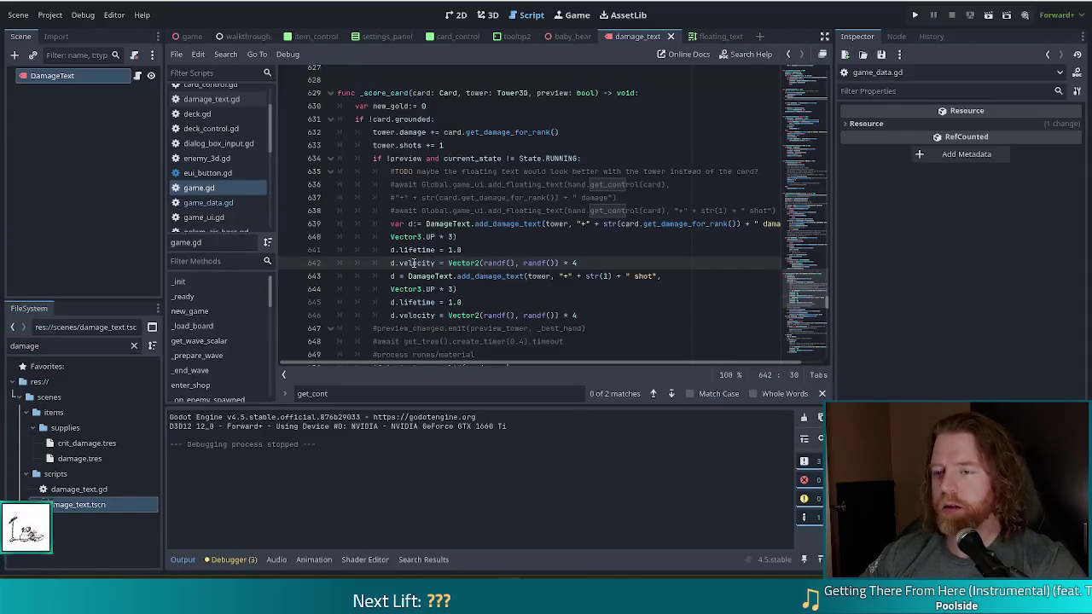
left_click(234, 101)
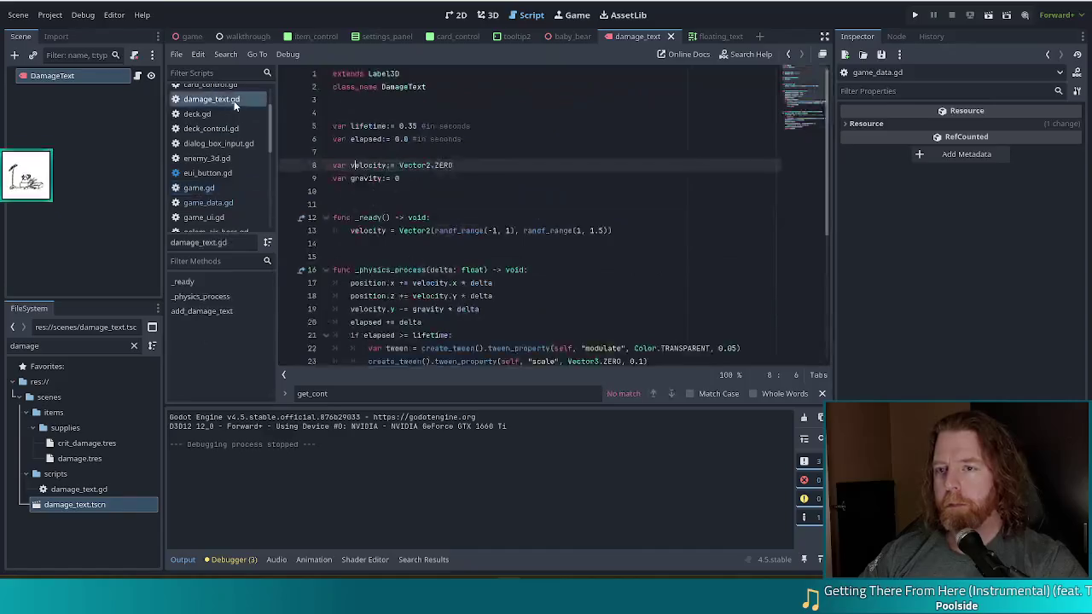
left_click(493, 180)
scroll(488, 210, "down", 3)
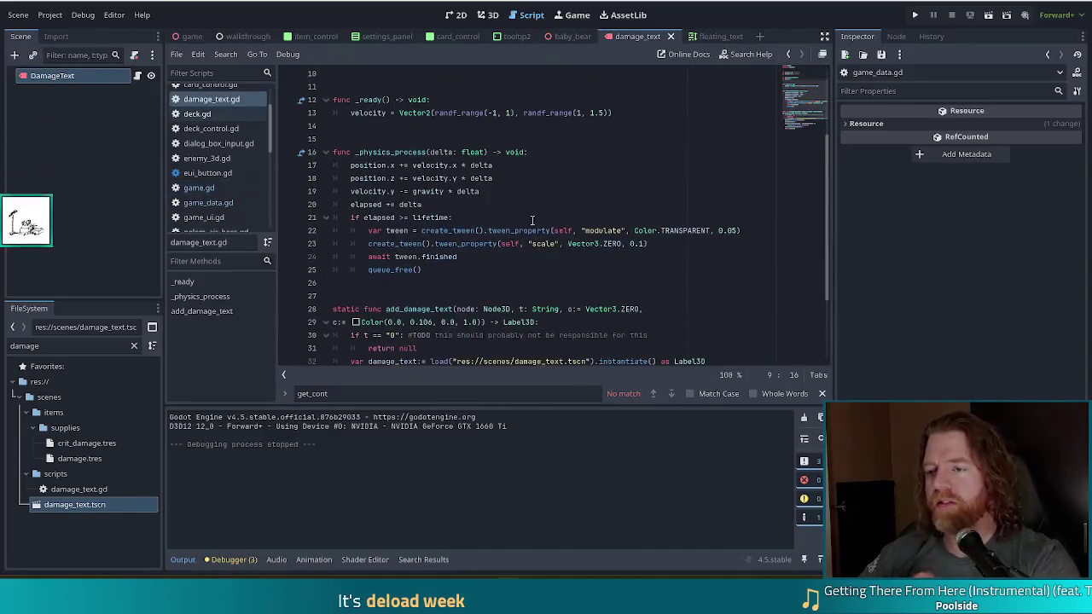
left_click(493, 190)
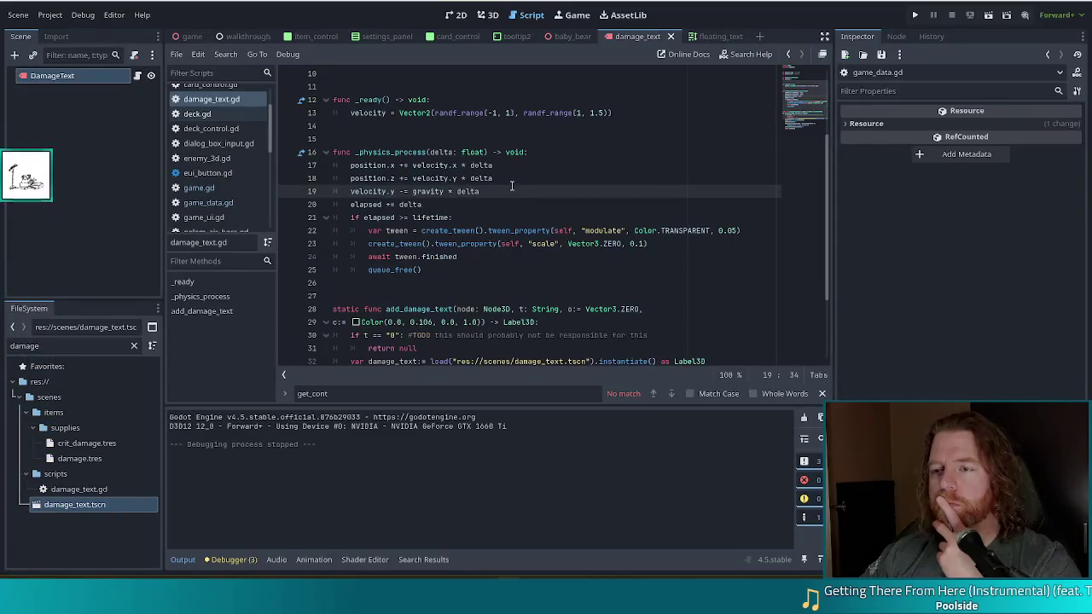
scroll(512, 186, "up", 2)
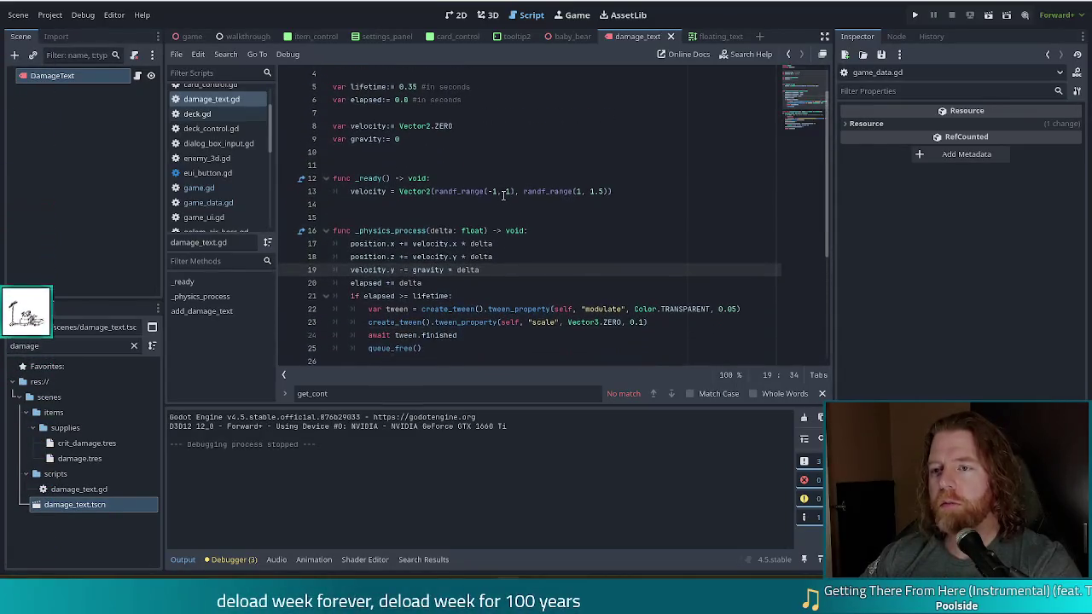
left_click(416, 143)
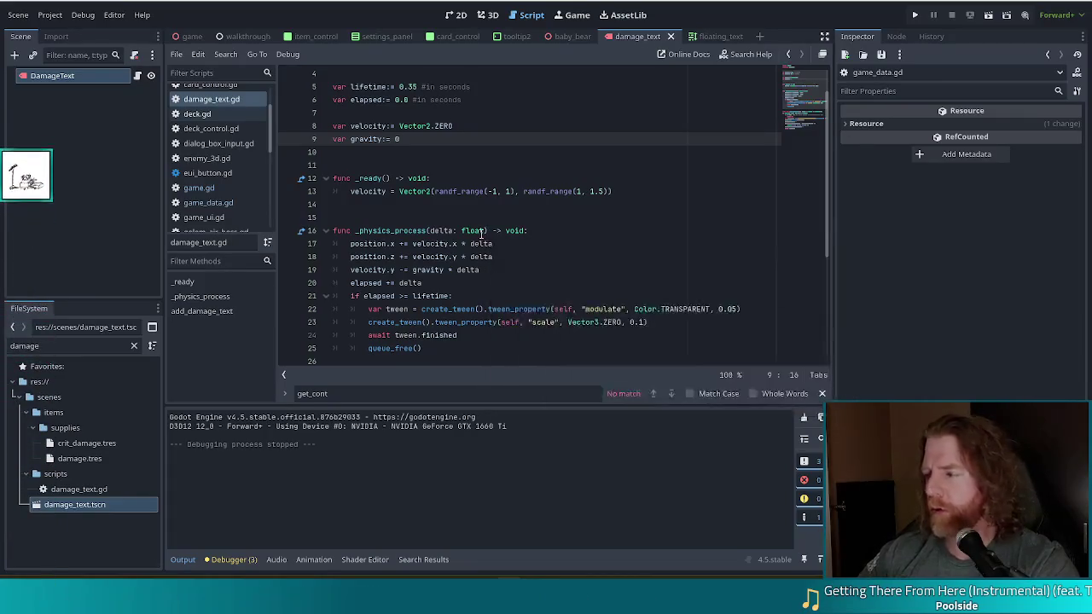
mouse_move(481, 231)
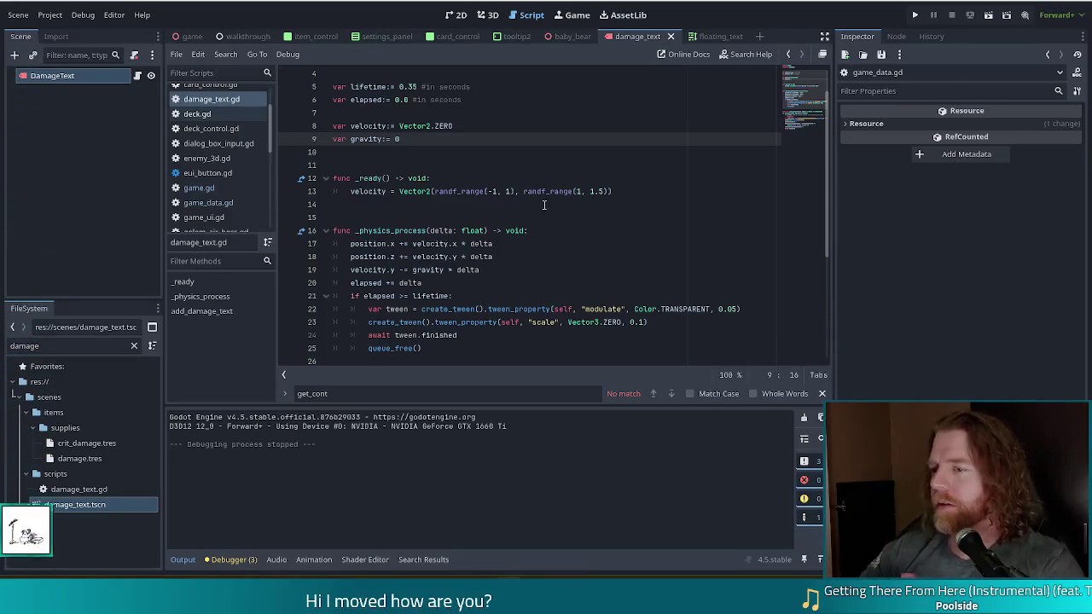
left_click(544, 232)
left_click(661, 201)
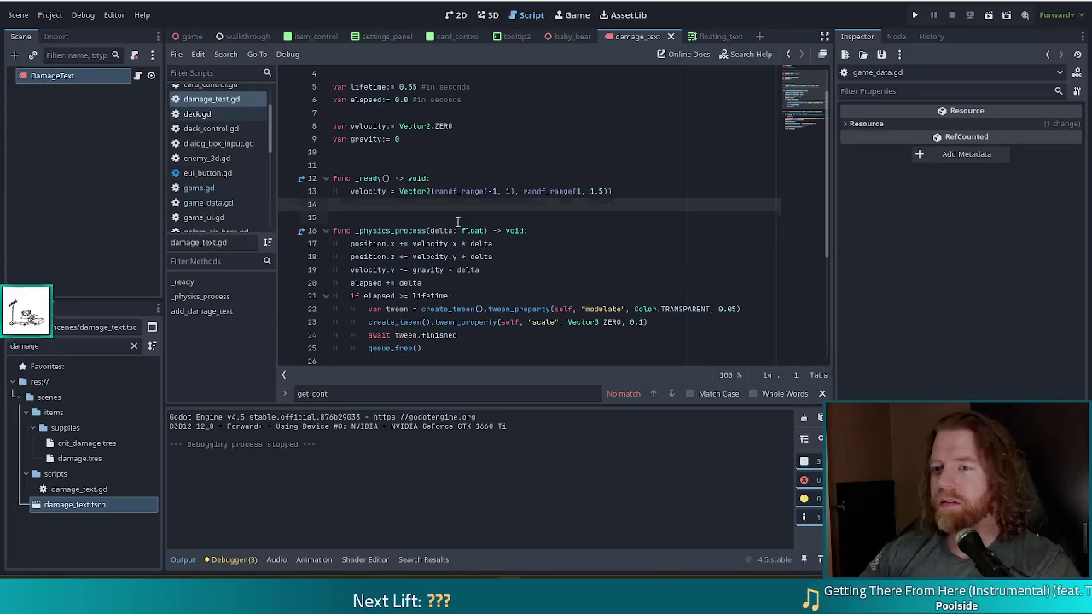
left_click(653, 218)
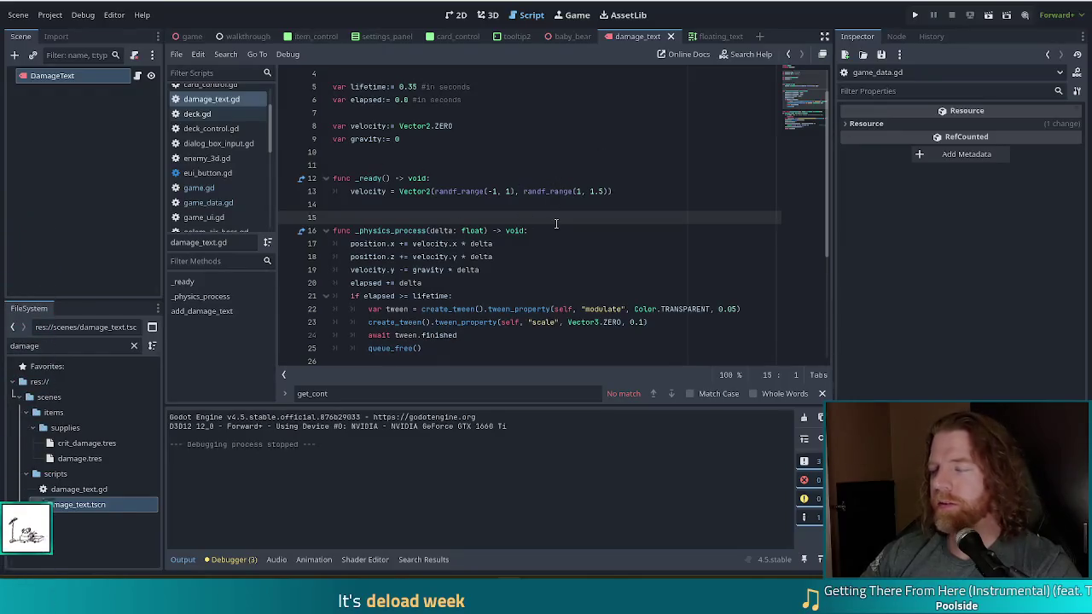
scroll(556, 224, "down", 2)
left_click(466, 294)
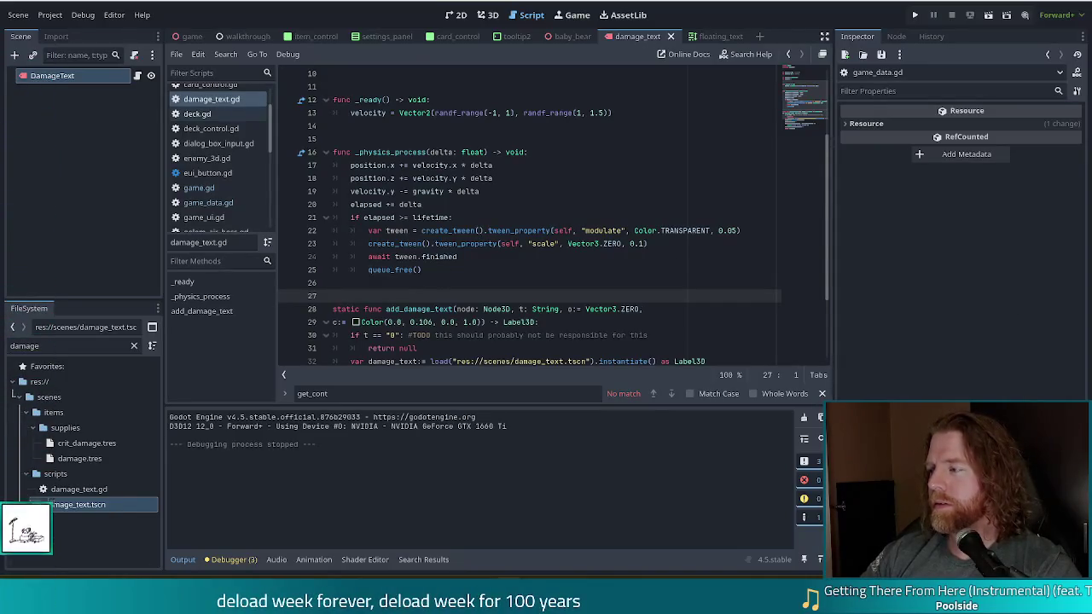
left_click(475, 285)
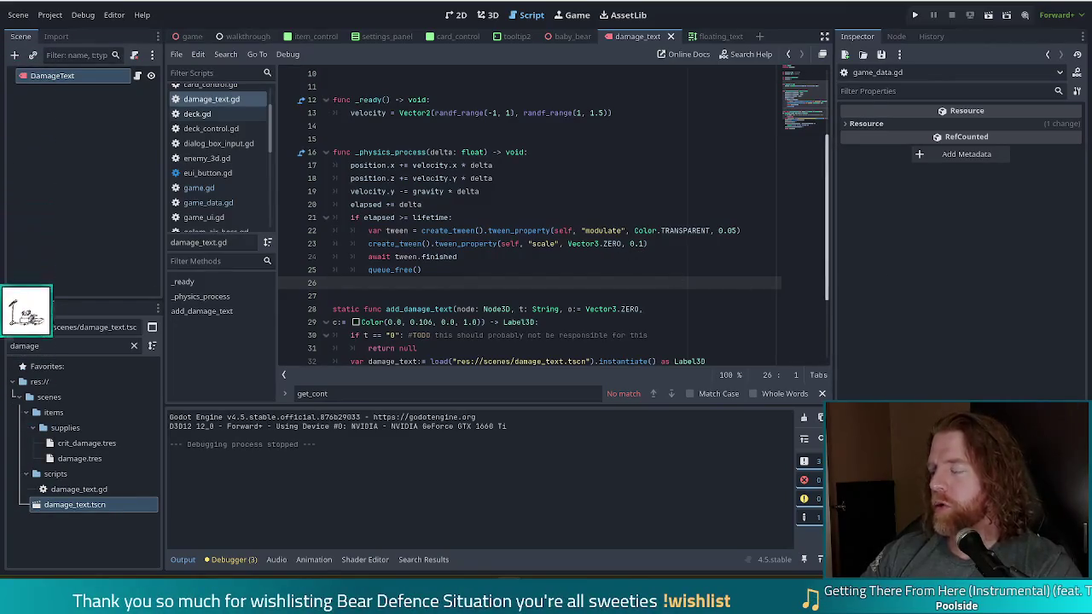
left_click(470, 257)
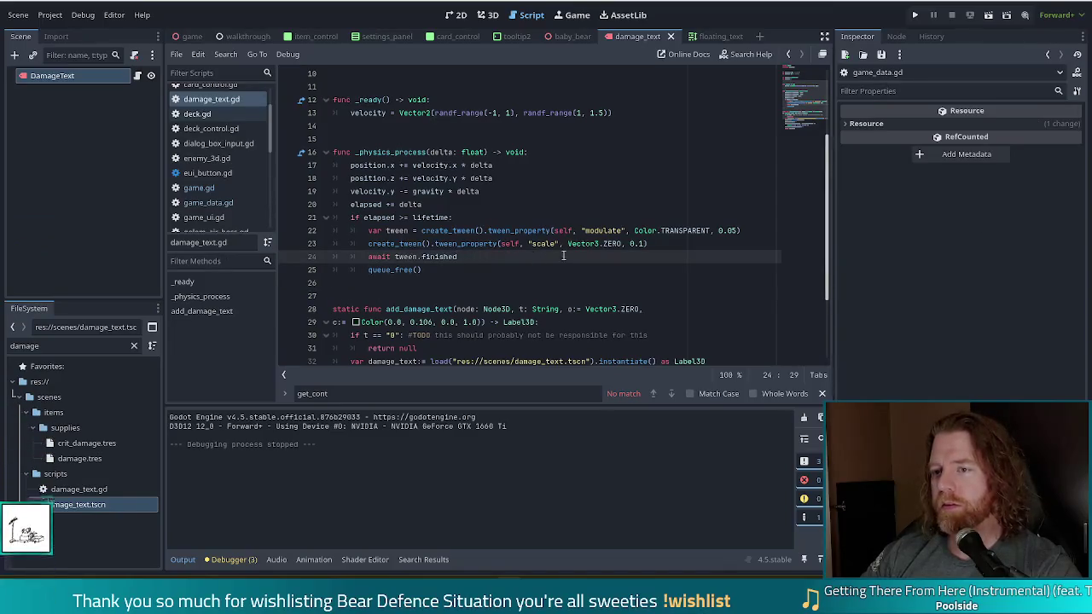
left_click(534, 230)
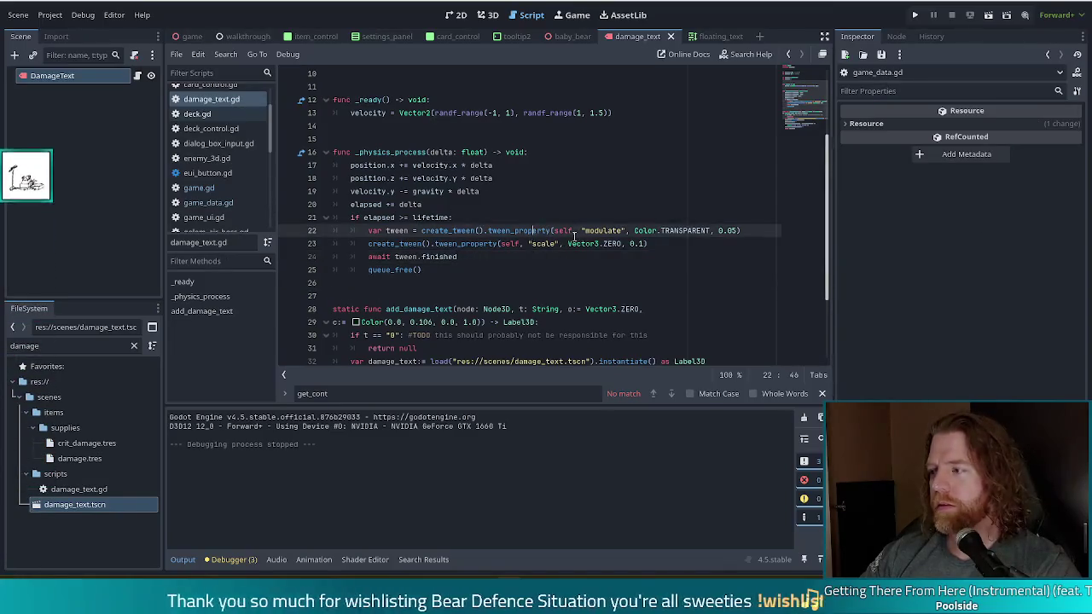
scroll(574, 236, "up", 1)
left_click(412, 217)
key("ctrl+z")
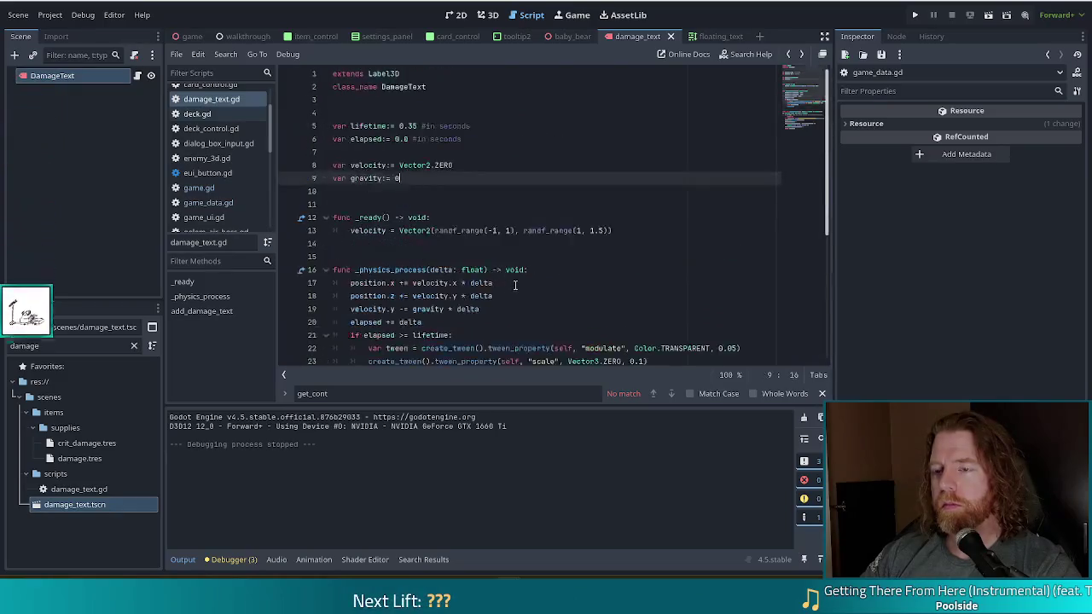
- Replace the second randf() with 0 in the velocities on lines 642 and 646
key("alt+Left")
key("alt+Left")
key("alt+Left")
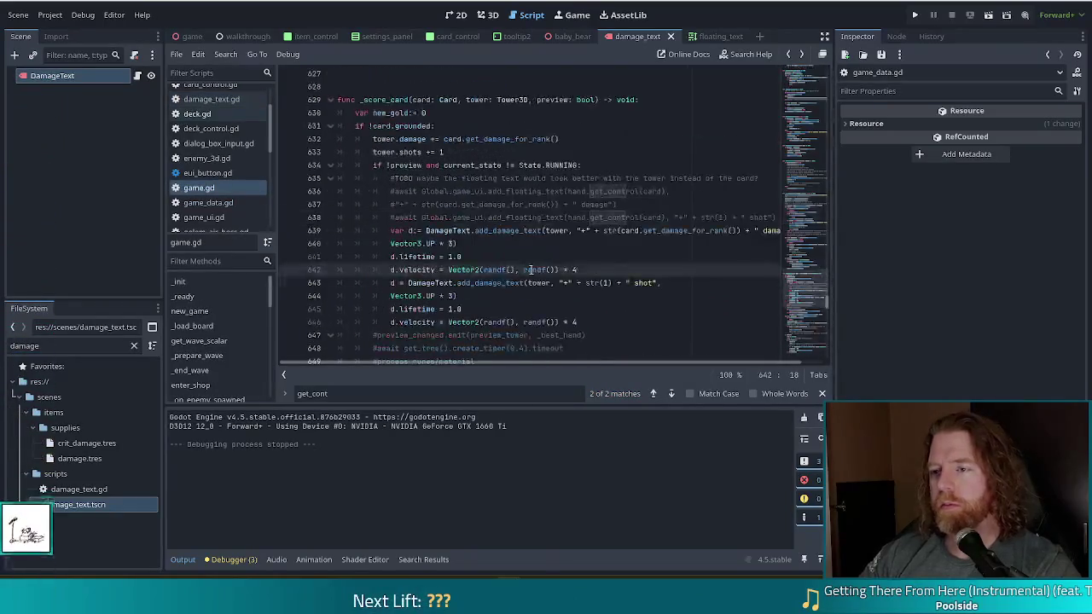
left_click_drag(556, 270, 522, 270)
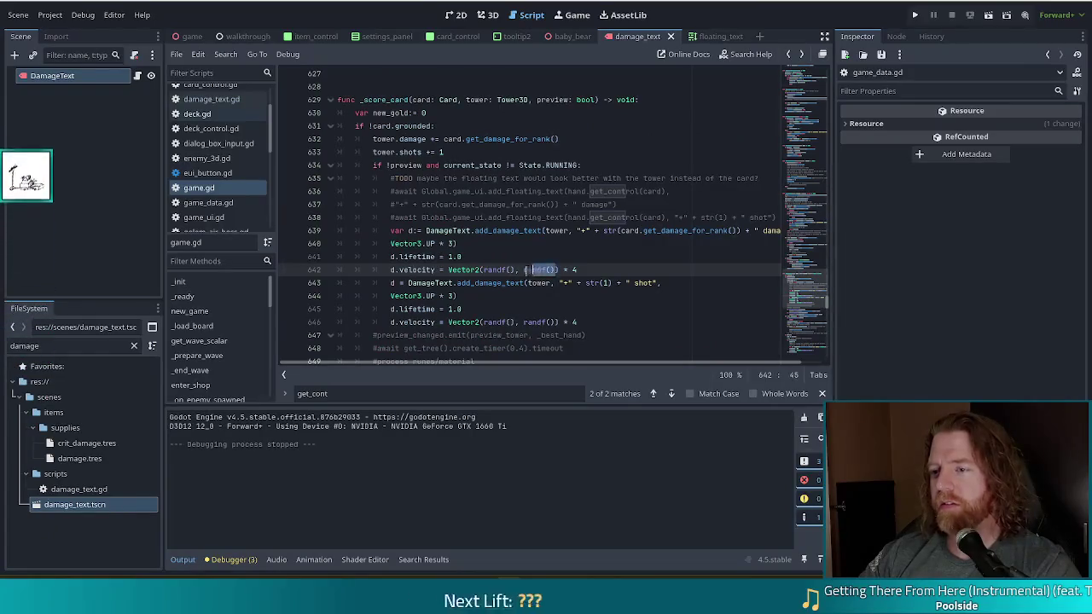
type("0")
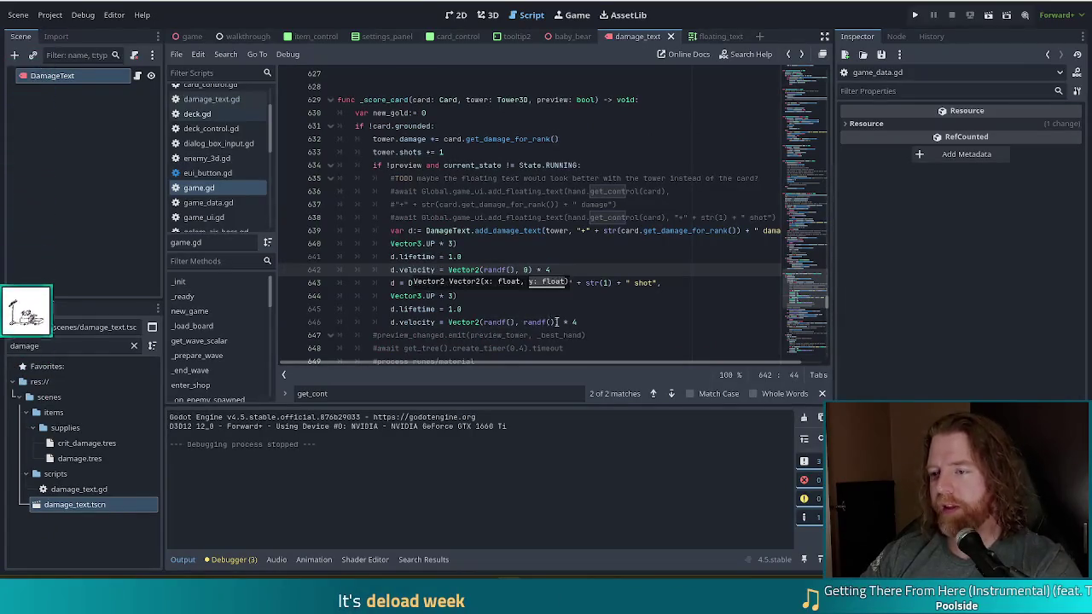
left_click_drag(556, 321, 523, 321)
type("0")
- Change line 674's velocity to Vector2(randf(), 0) * 4 and save game.gd
scroll(545, 316, "up", 3)
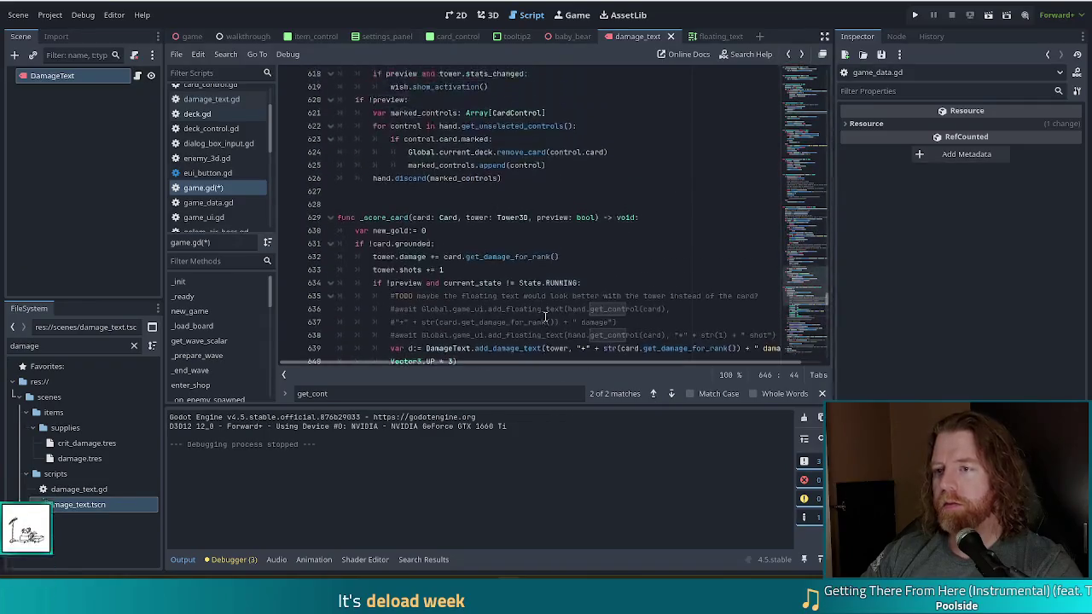
scroll(545, 316, "up", 6)
scroll(516, 237, "down", 17)
scroll(528, 253, "down", 2)
left_click(553, 277)
left_click_drag(559, 277, 522, 277)
type("0")
key("ctrl+s")
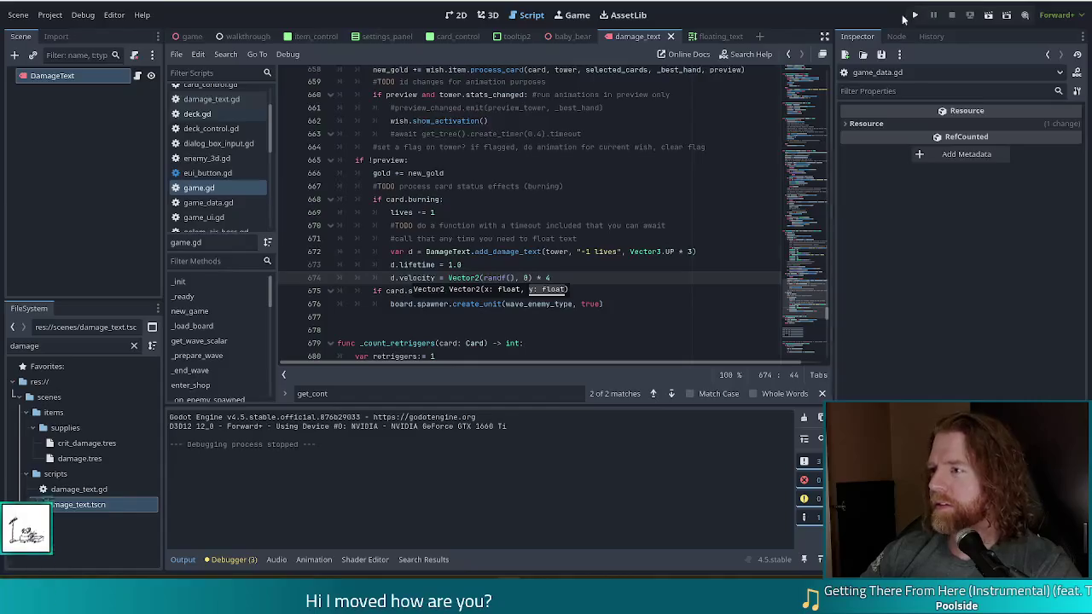
- Run the project to launch the Bear Defence Situation debug game
left_click(915, 15)
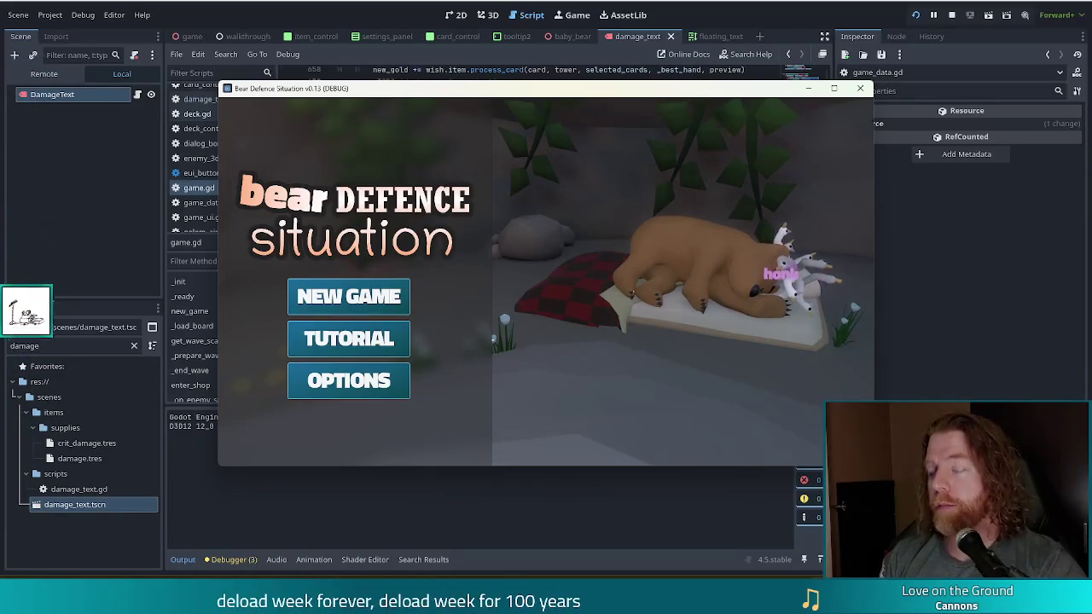
- Start a new game and run the console command set_enemy golem_fire
left_click(367, 300)
key("grave")
type("set_enemy")
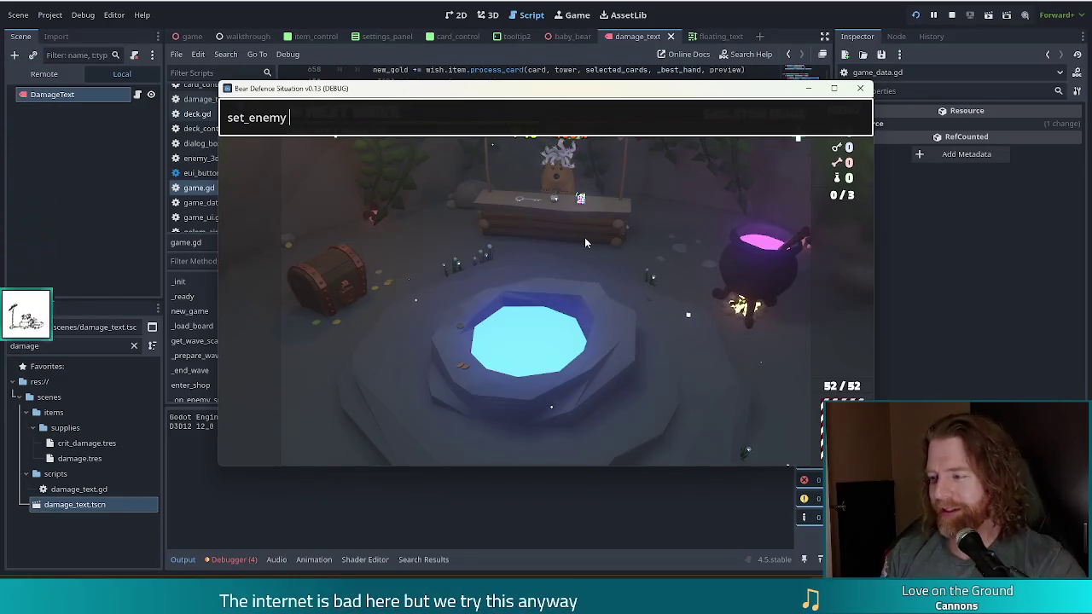
type("golem_fire")
key("Return")
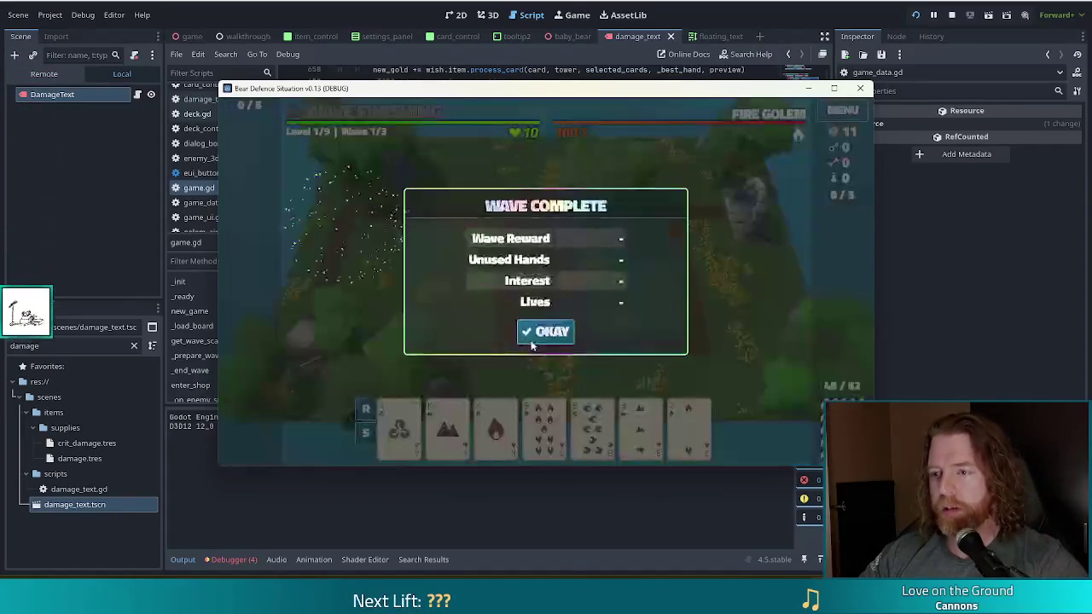
- Dismiss the wave notices and discard the 8, 7 and 6 of Water and the Ace
left_click(533, 340)
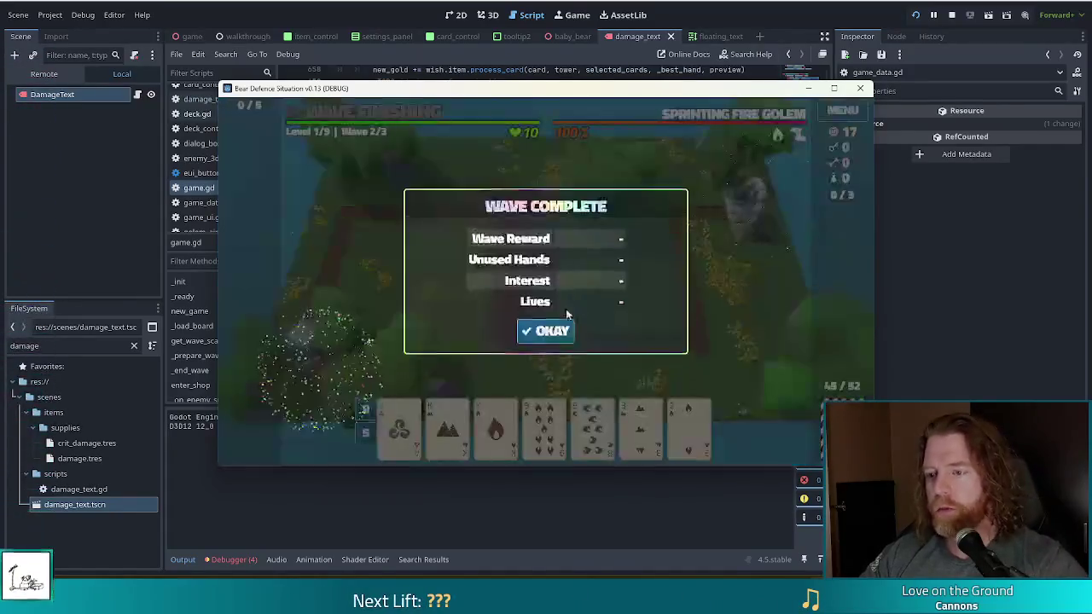
left_click(539, 333)
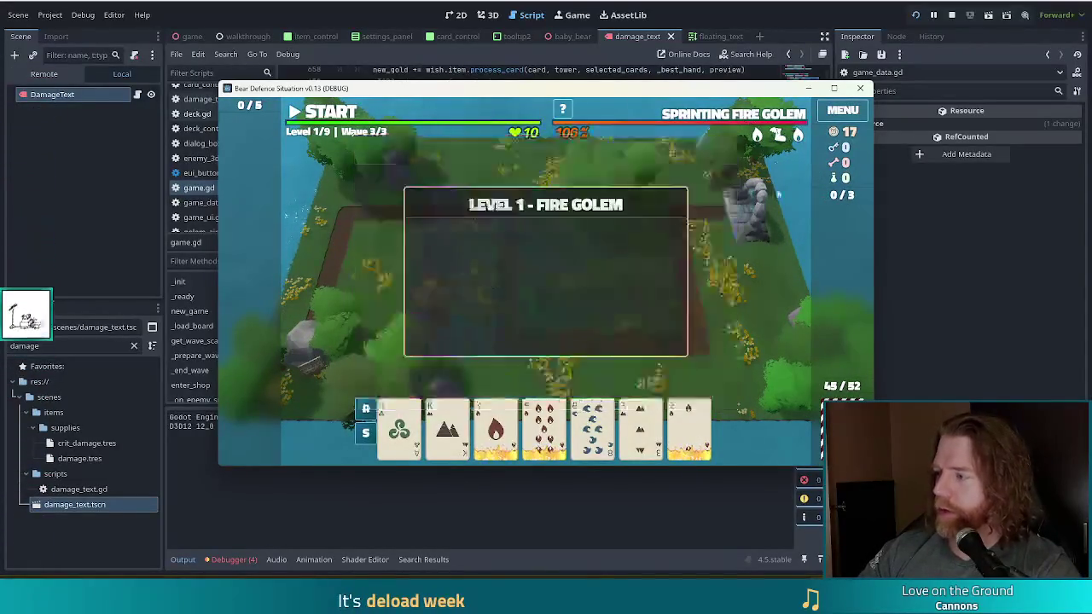
mouse_move(495, 429)
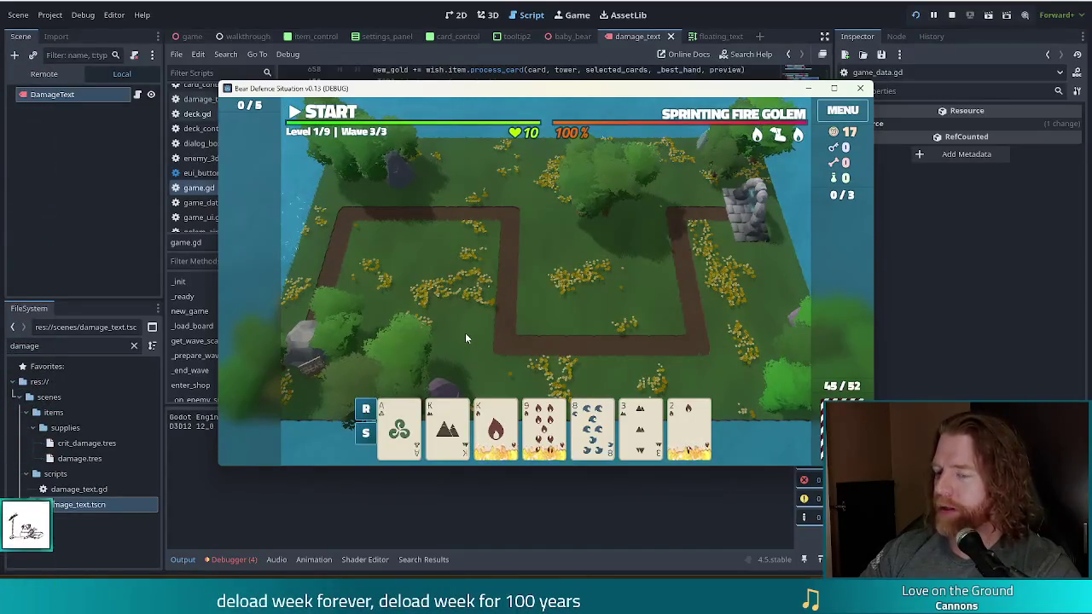
mouse_move(642, 436)
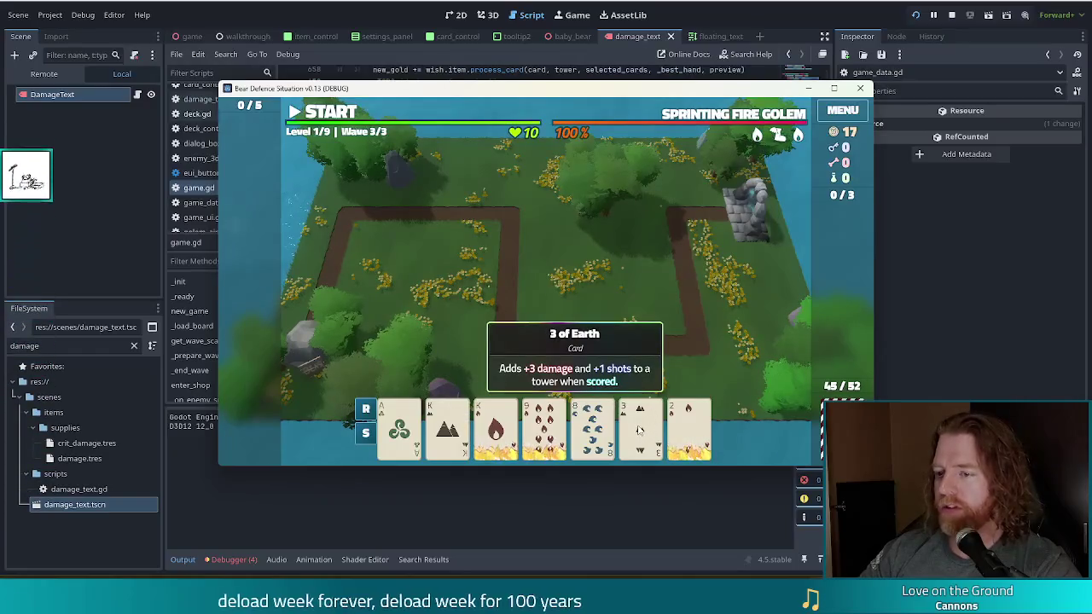
left_click(593, 427)
left_click(598, 362)
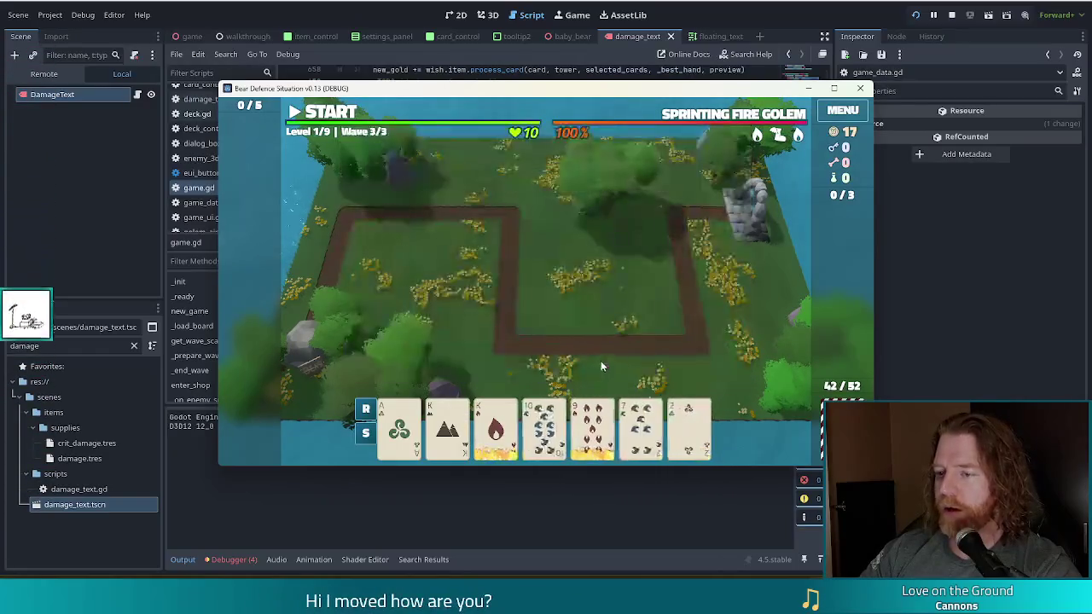
left_click(641, 427)
mouse_move(543, 431)
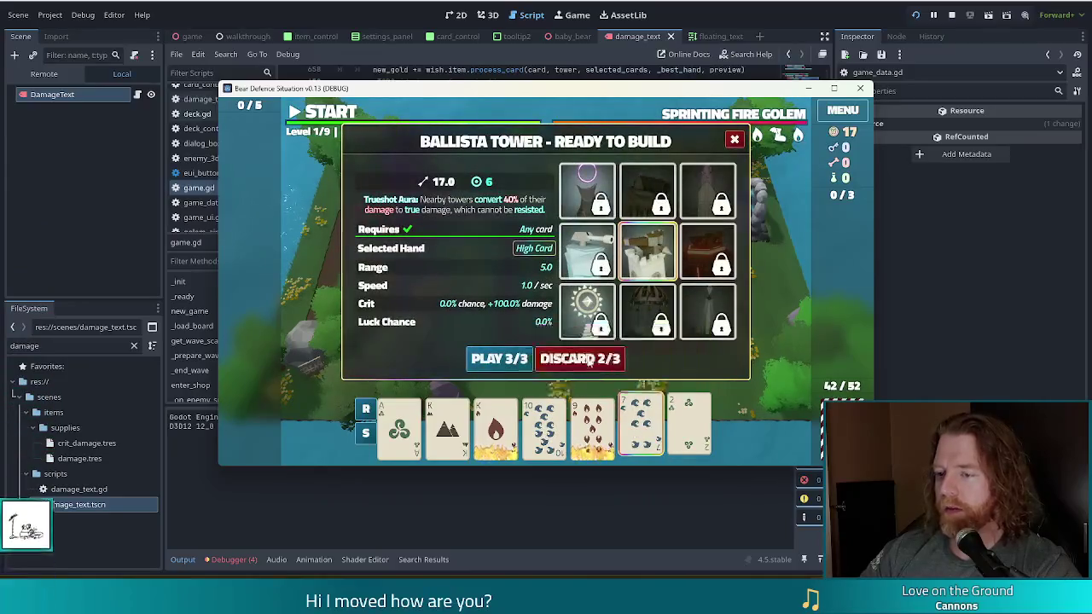
left_click(588, 362)
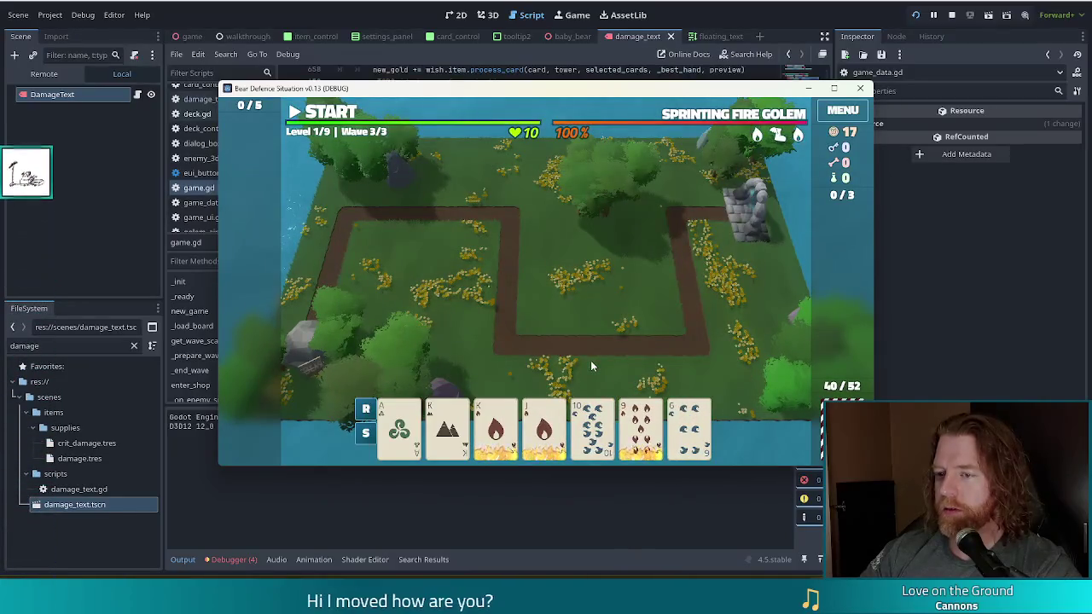
left_click(698, 426)
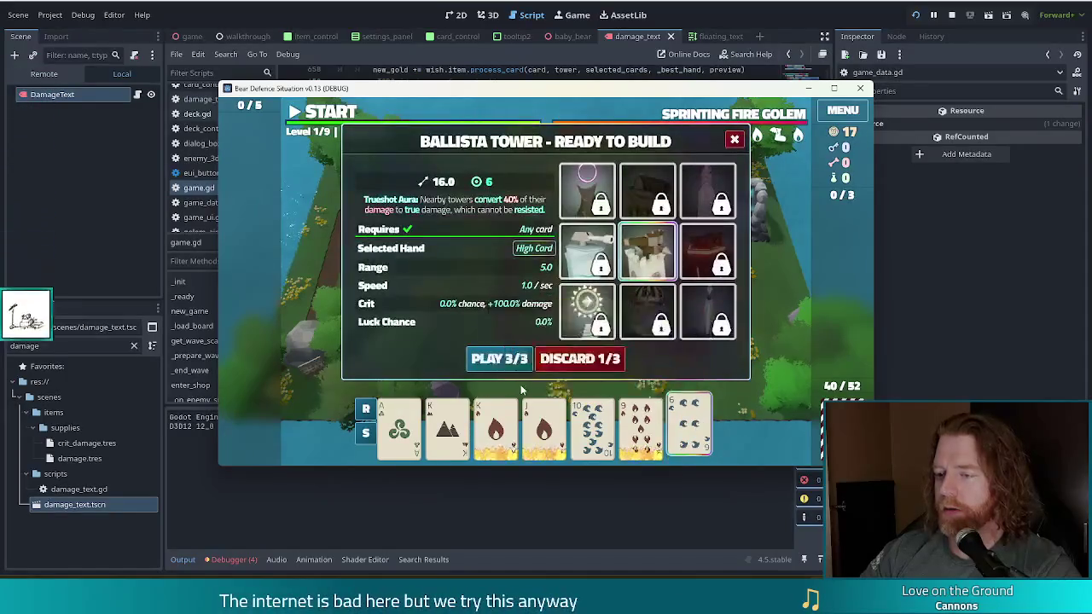
left_click(399, 426)
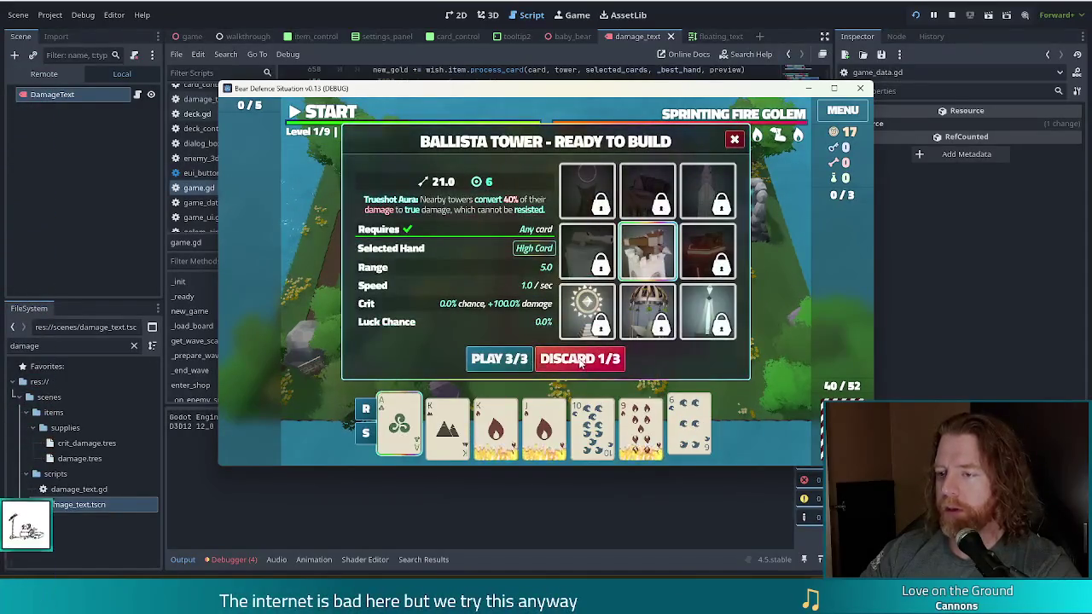
left_click(588, 360)
- Select the newly drawn 3 card and discard it with the console discard command
left_click(640, 426)
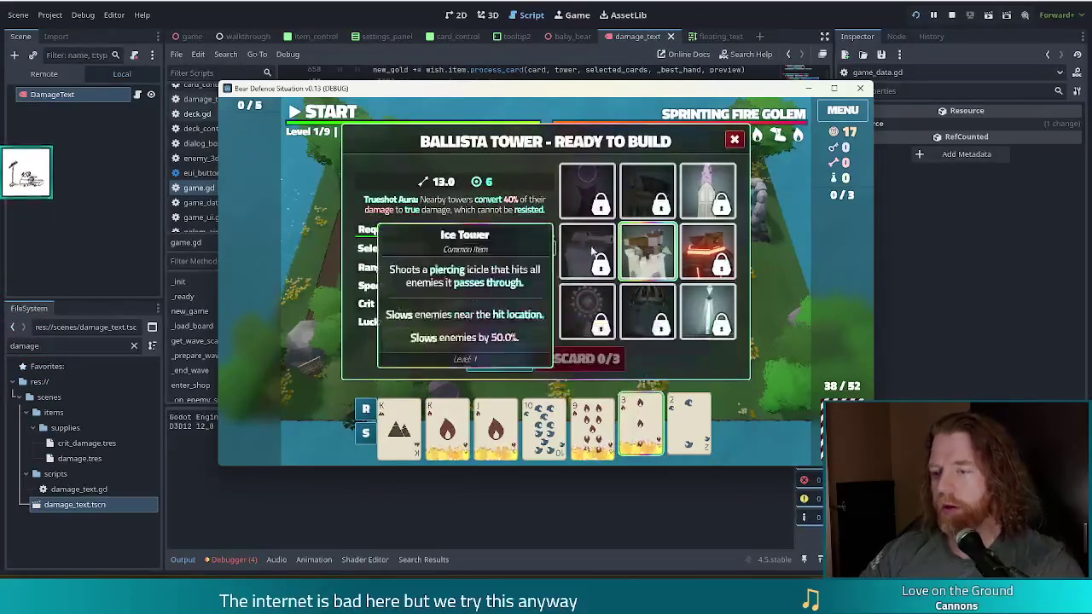
key("grave")
key("ctrl+a")
type("discard")
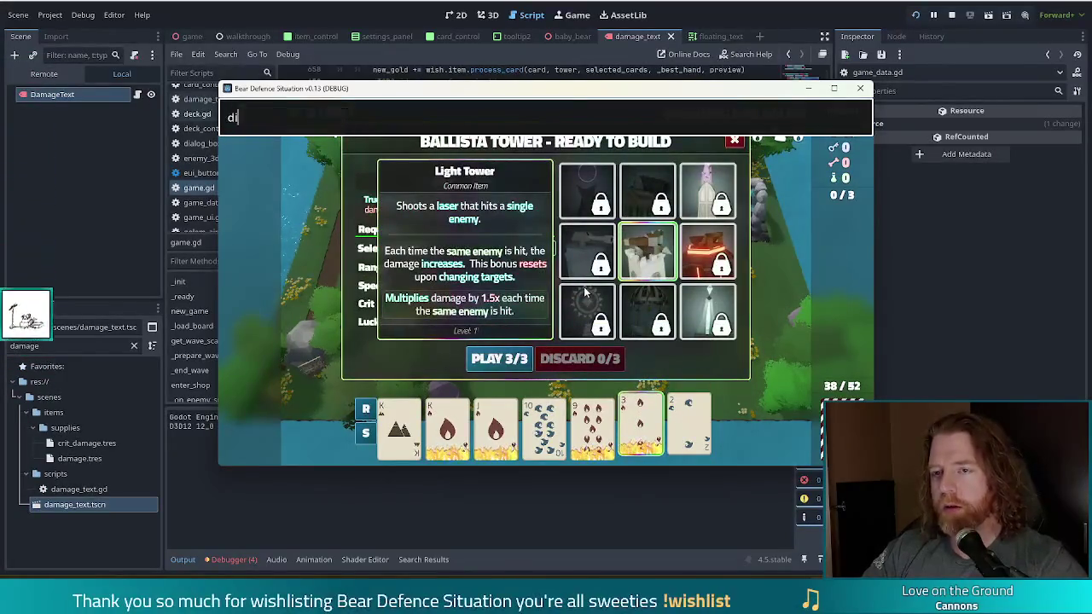
key("Return")
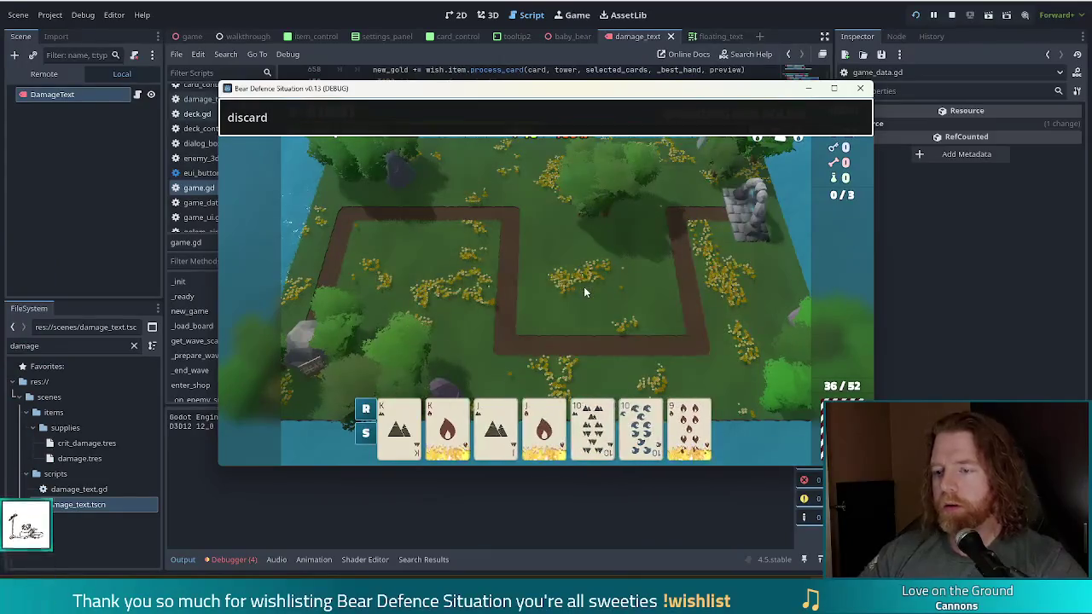
key("grave")
- Build a Ballista Tower from King of Earth and King of Fire at map centre, then stop the game
left_click(397, 431)
left_click(447, 426)
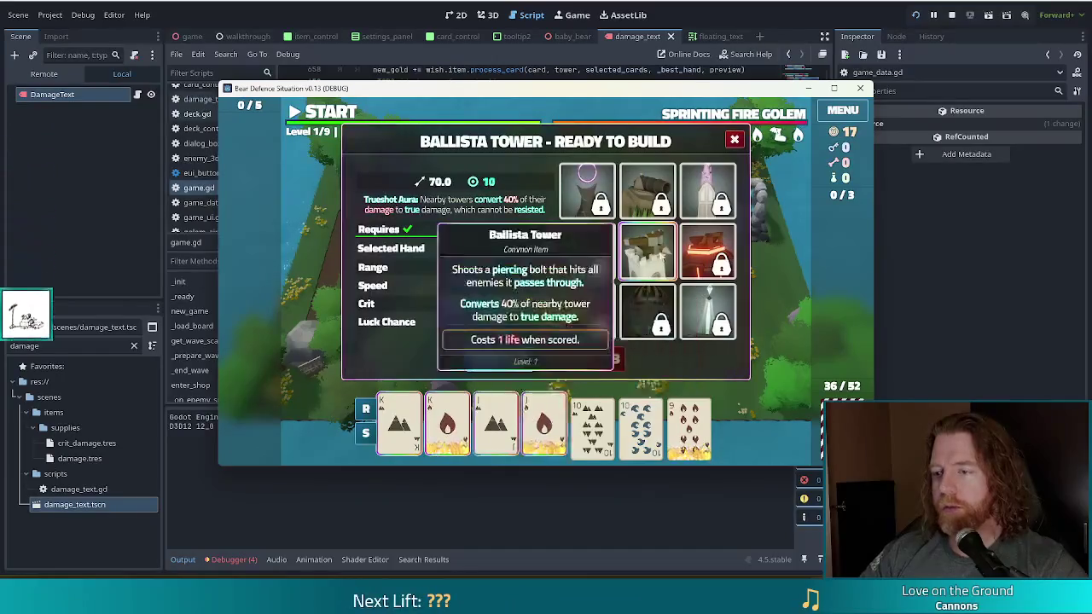
left_click(498, 359)
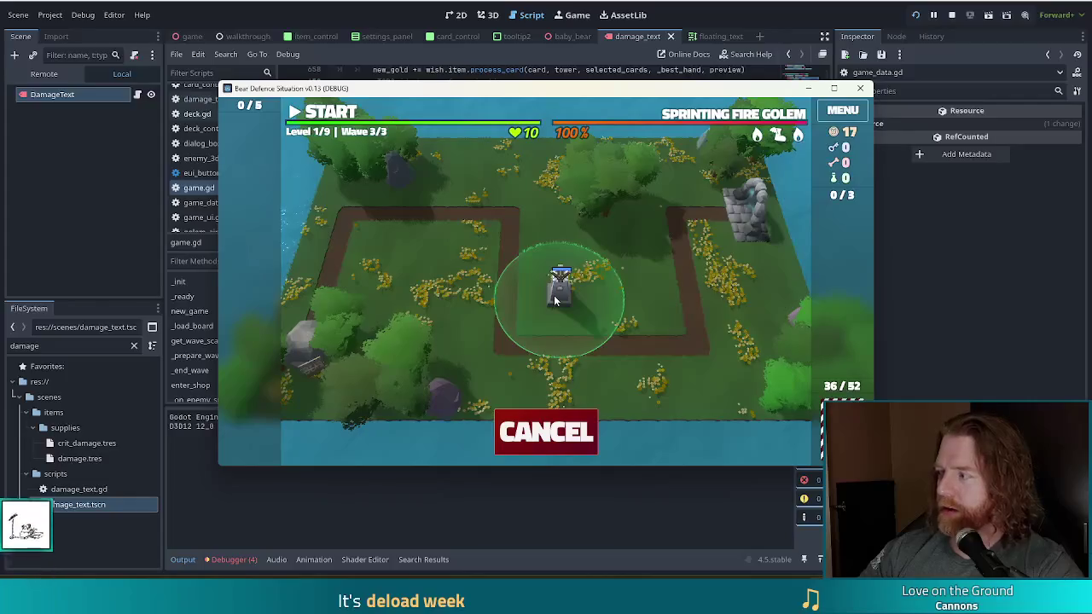
left_click(555, 298)
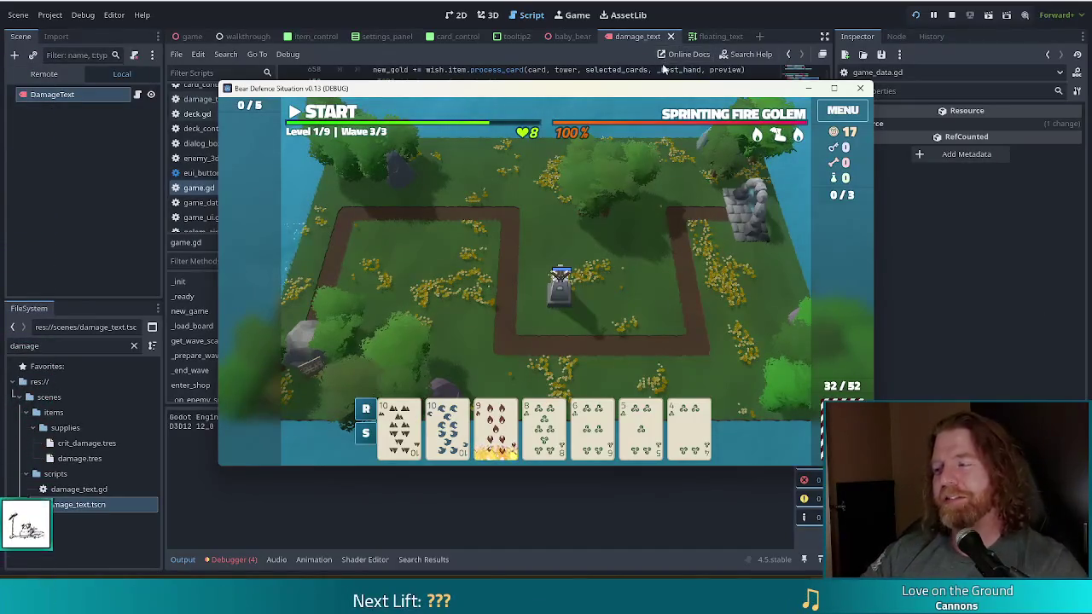
left_click_drag(709, 95, 670, 82)
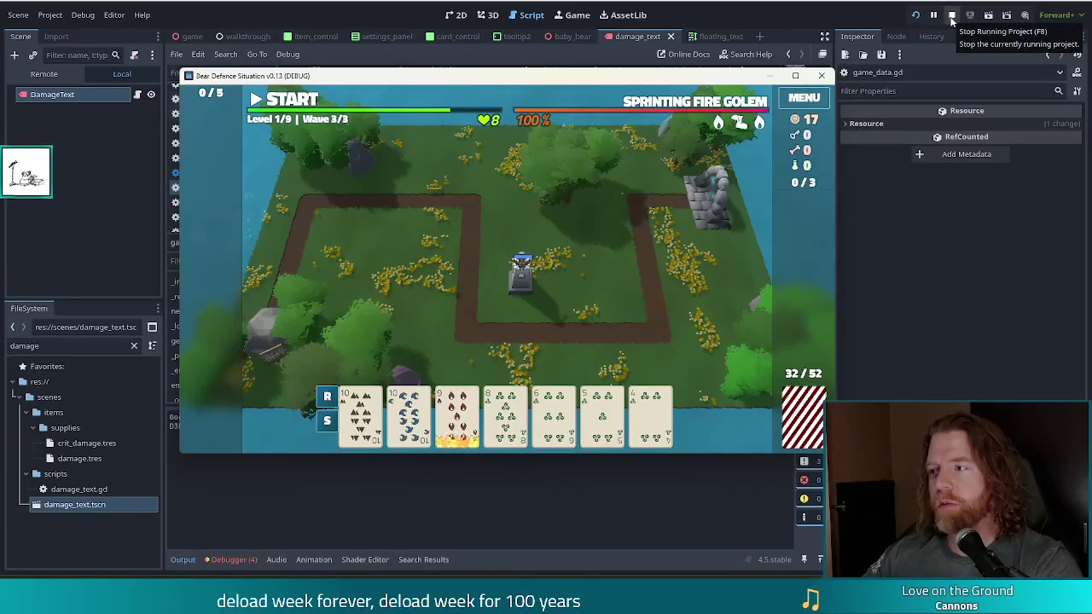
left_click(952, 17)
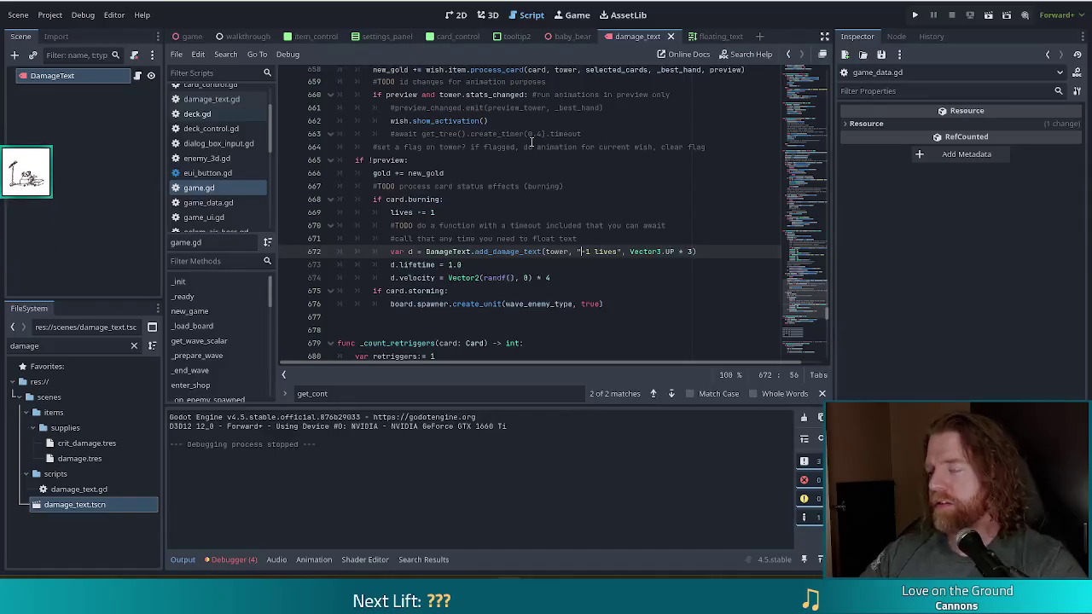
- Restore randf() on line 674 and scale it to randf() * 0.5, selecting the multiplier
left_click(599, 280)
key("ctrl+z")
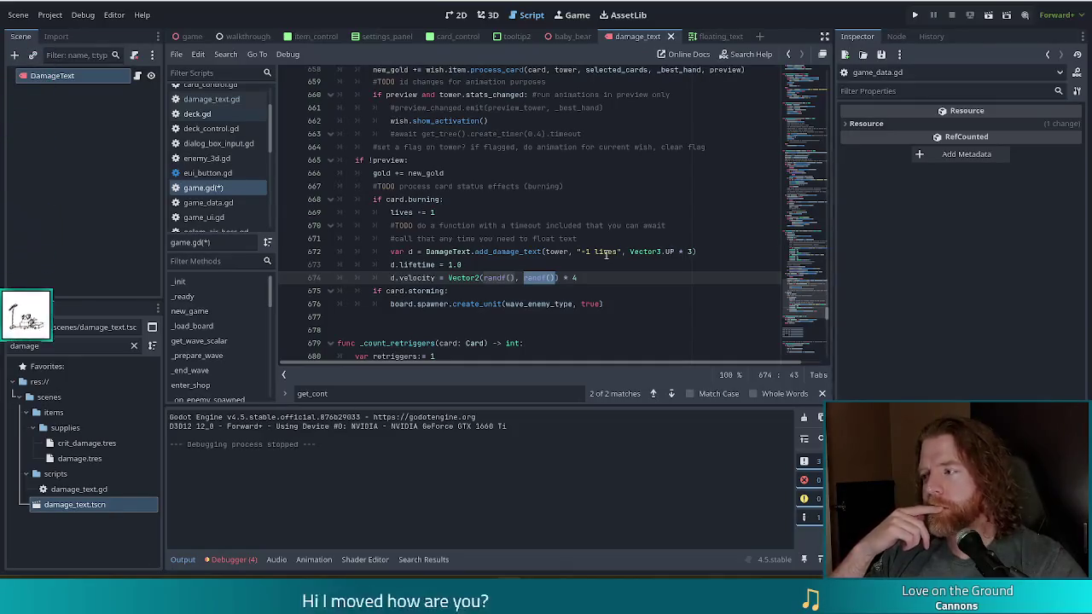
left_click(556, 280)
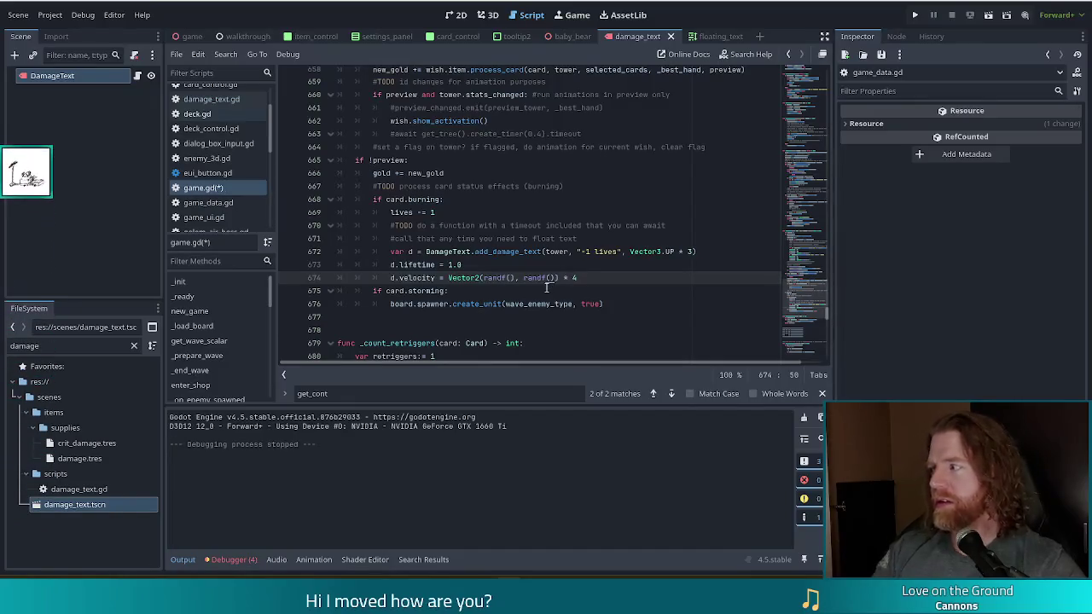
type("/2 ")
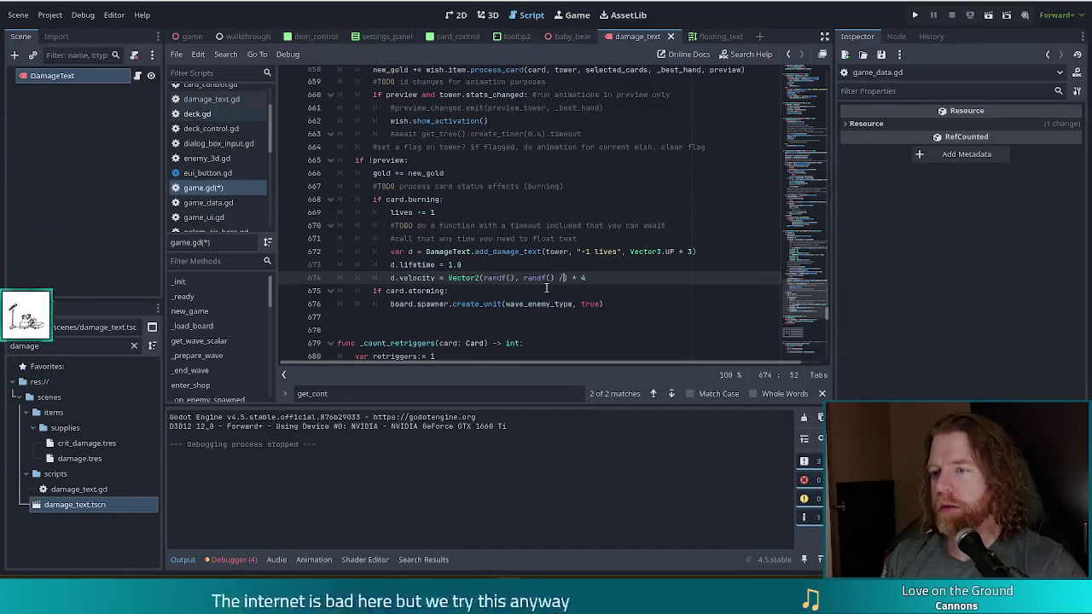
type("* ")
type(".5")
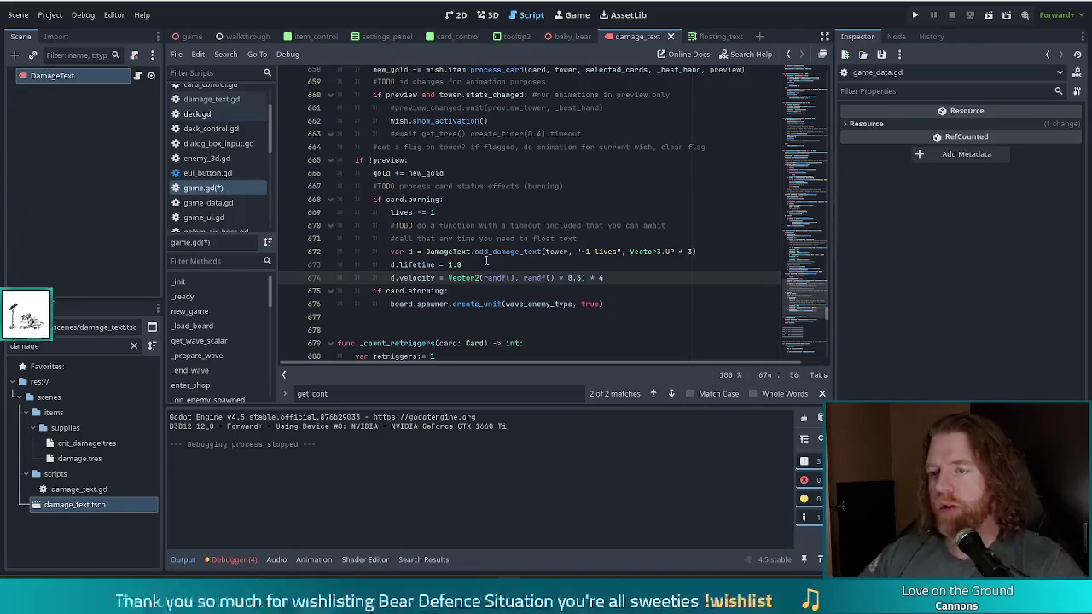
left_click(554, 278, "shift")
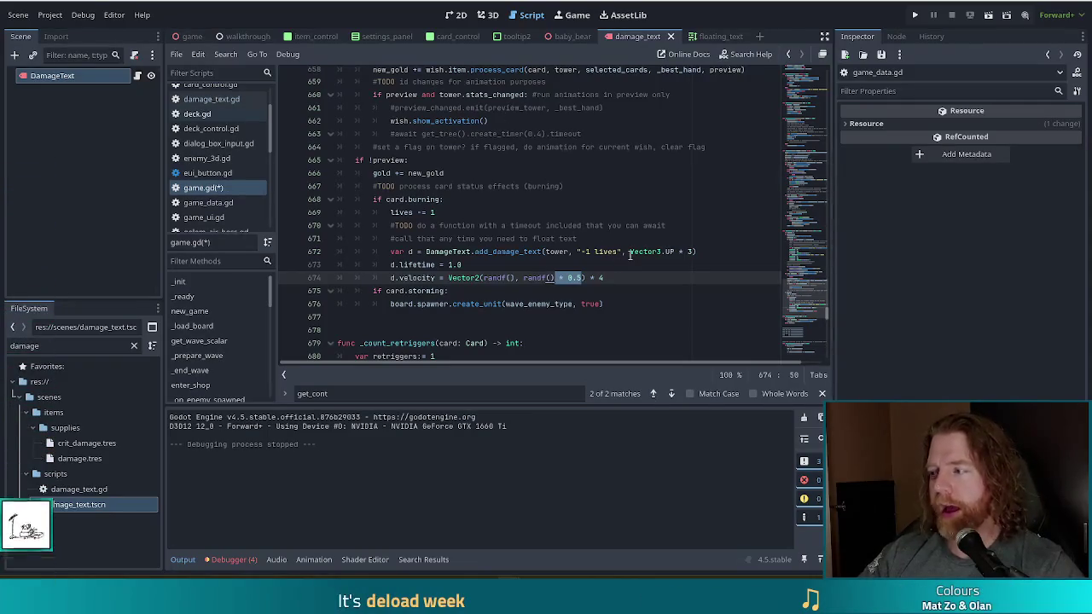
scroll(632, 256, "up", 7)
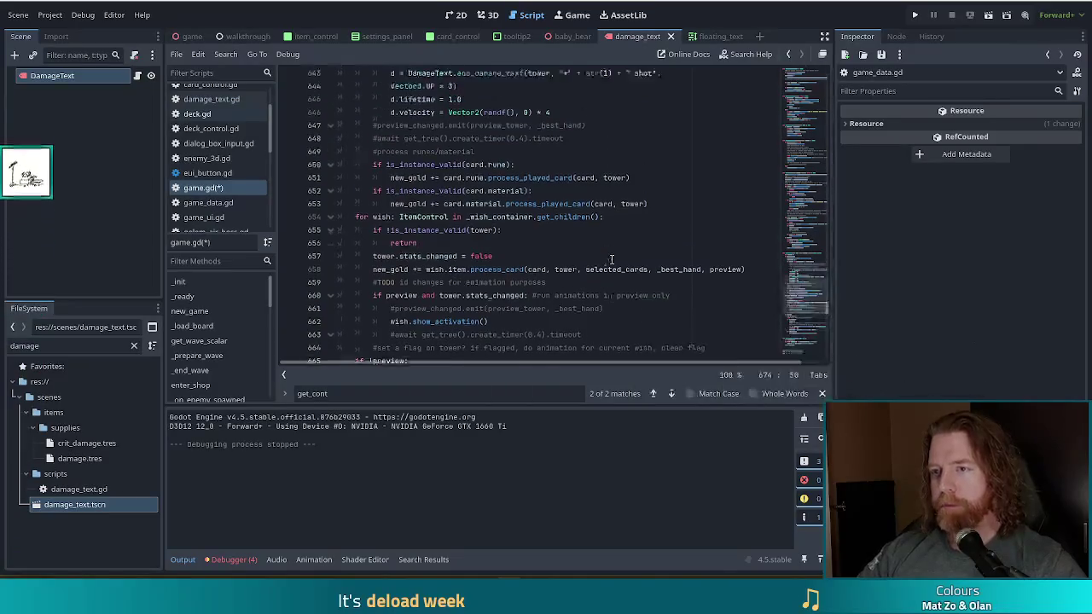
- Insert '* 0.5' as the second velocity argument on lines 646 and 642
left_click(526, 194)
type("* 0.5")
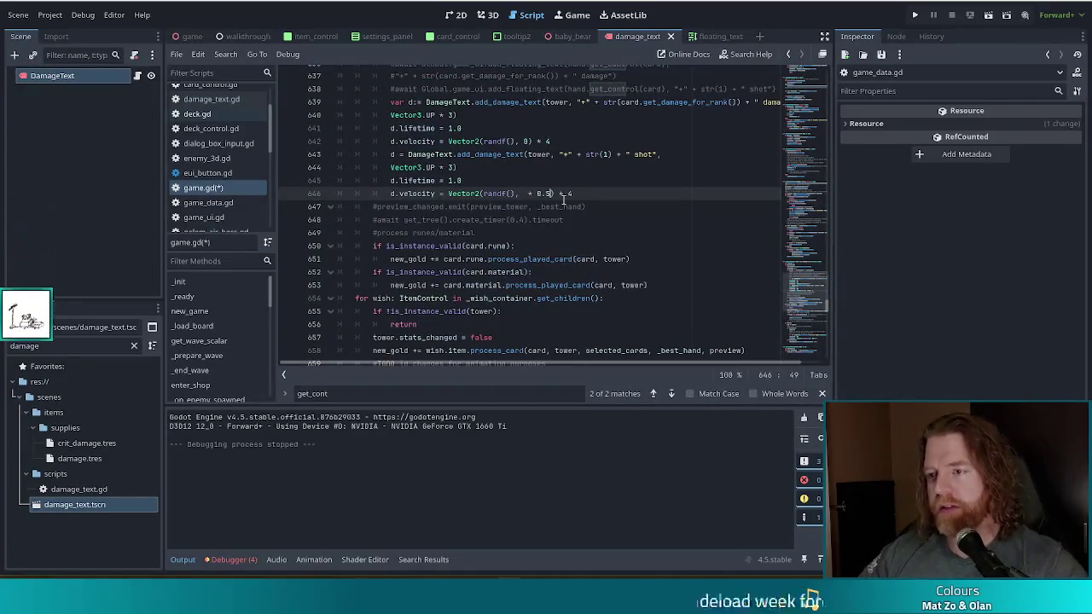
left_click(526, 141)
type("* 0.5")
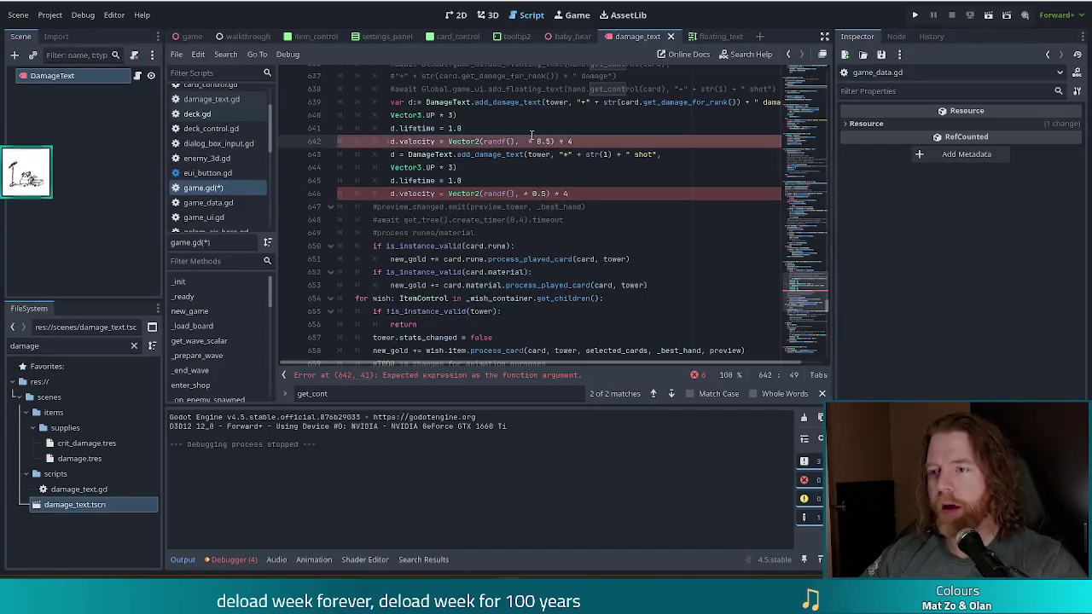
key("BackSpace")
key("ctrl+s")
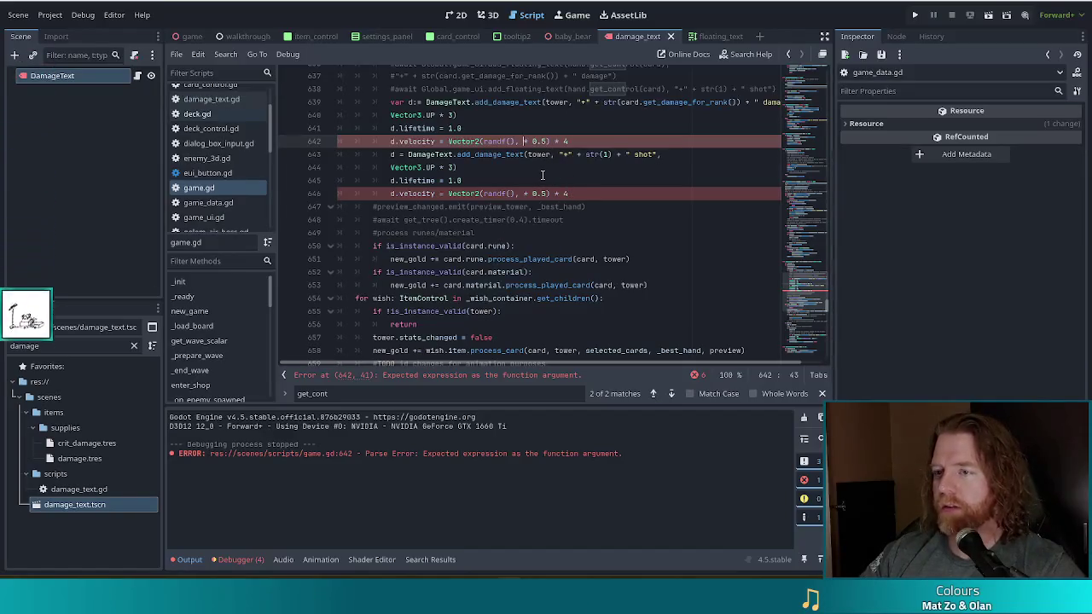
- Add randf() before '* 0.5' on both lines to fix the parse error and save game.gd
type("randf()")
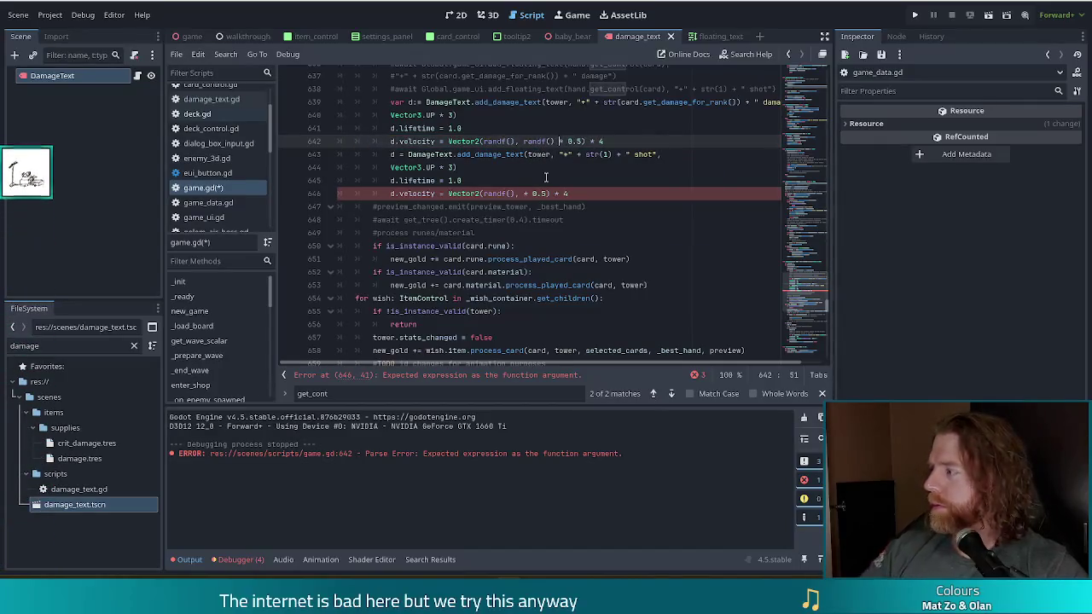
left_click(523, 194)
type("randf()")
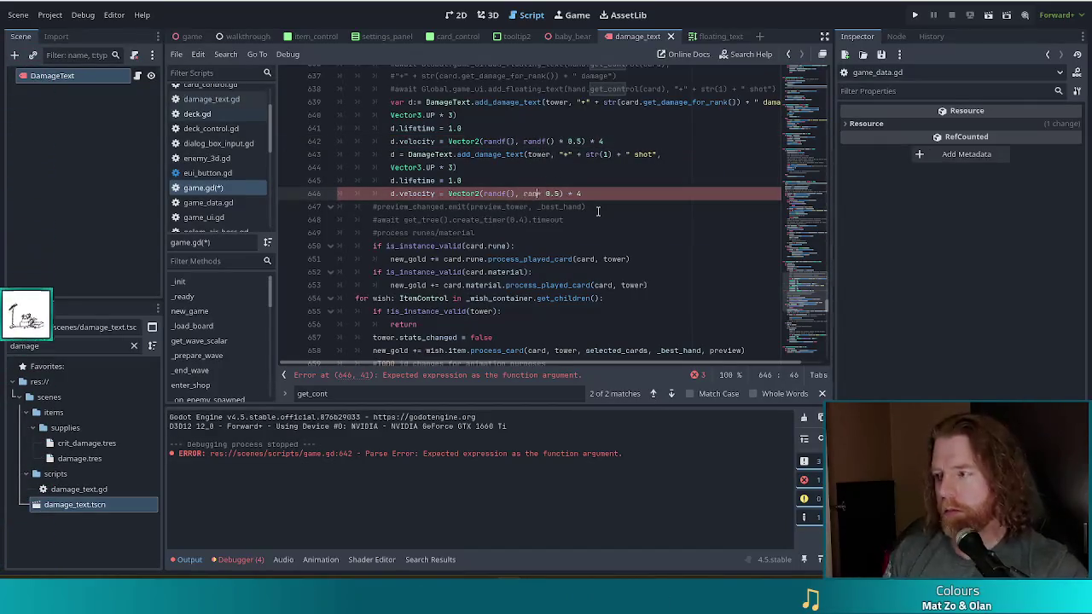
key("ctrl+s")
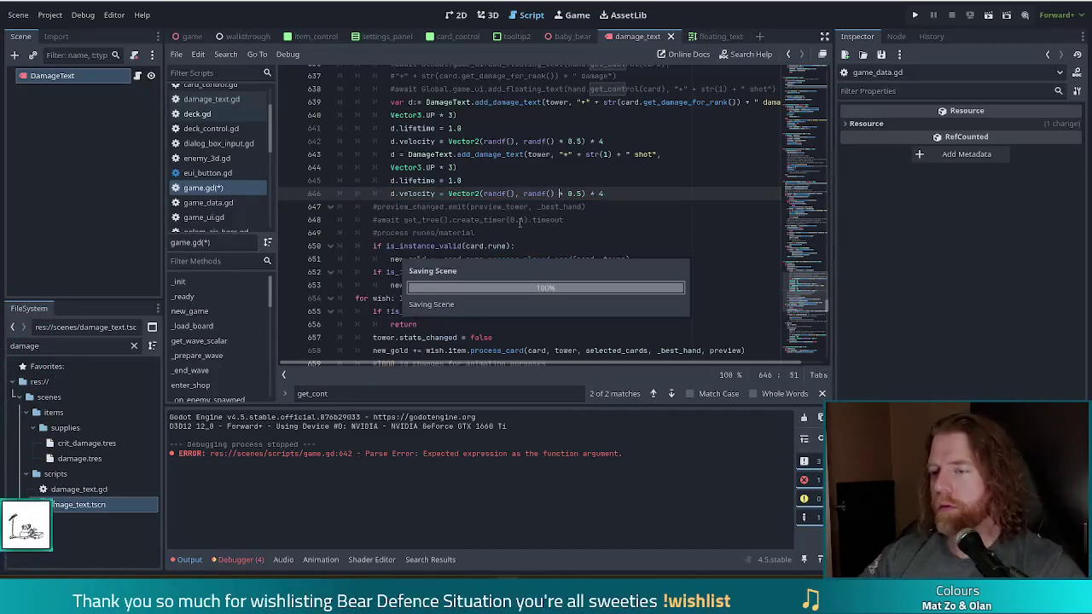
scroll(512, 226, "down", 9)
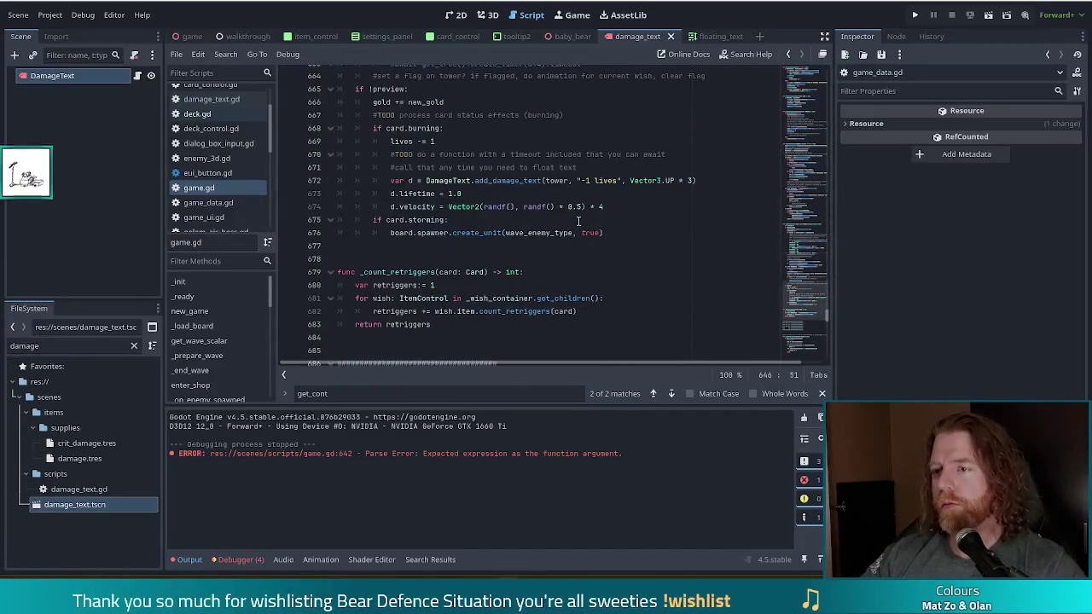
left_click(582, 167)
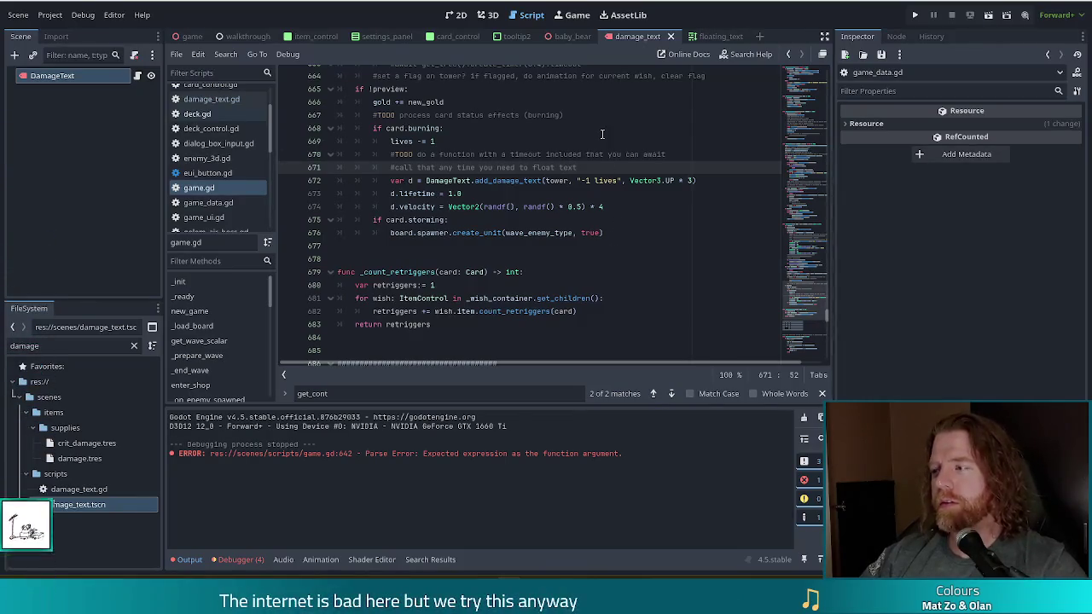
left_click(631, 235)
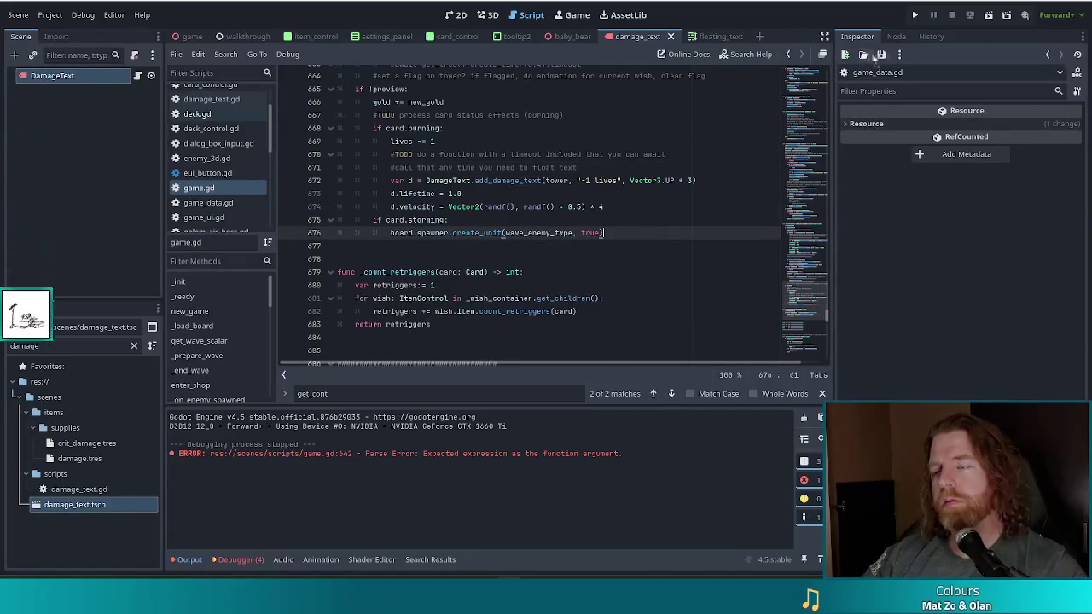
- Run the debug game, start a new game and build a Ballista tower from two nines
left_click(920, 14)
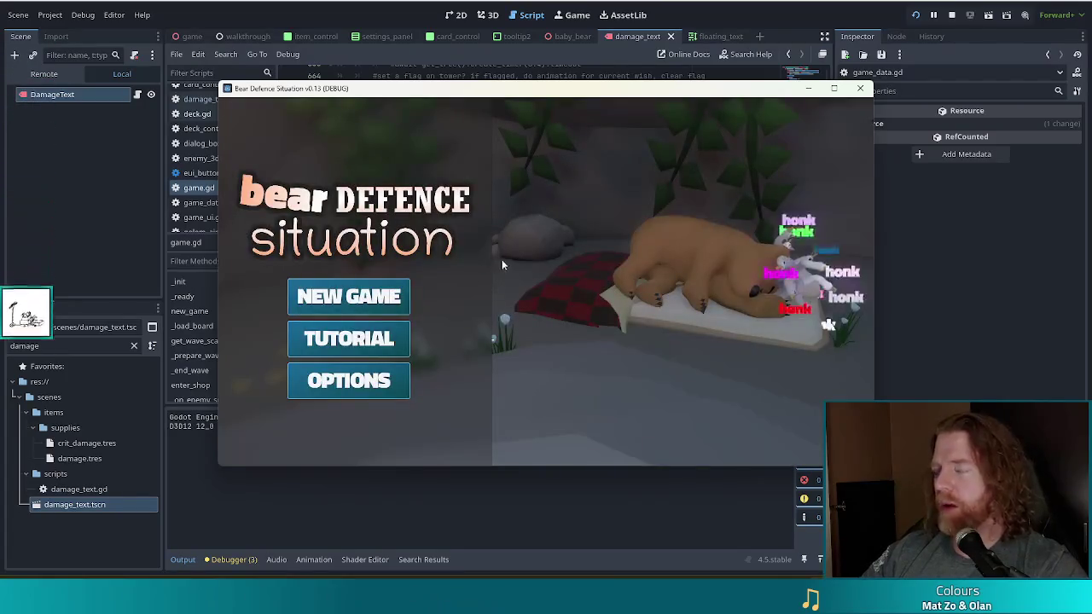
left_click(350, 297)
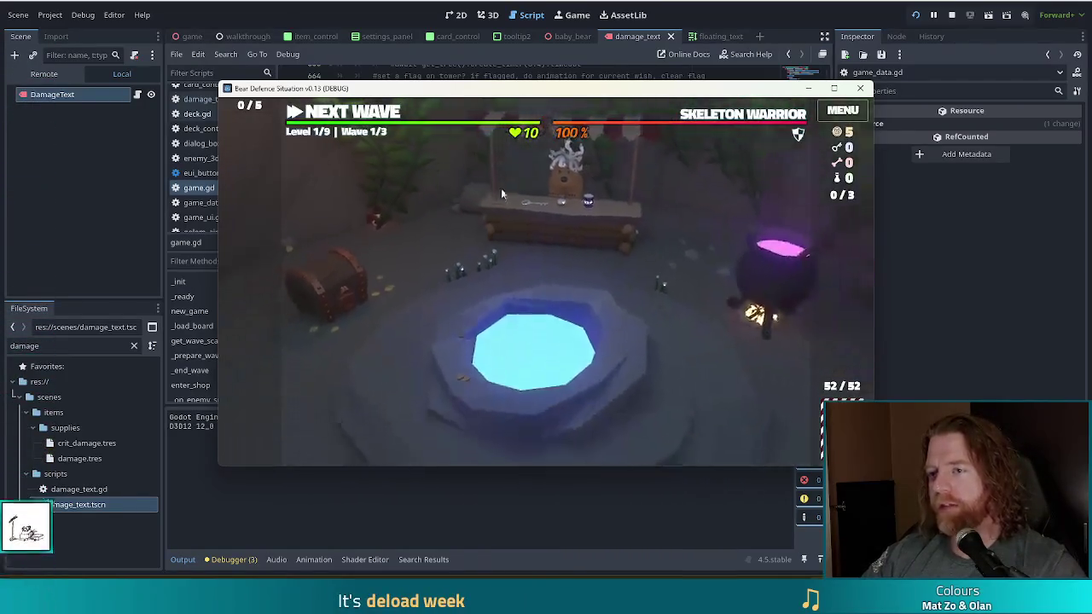
left_click(375, 111)
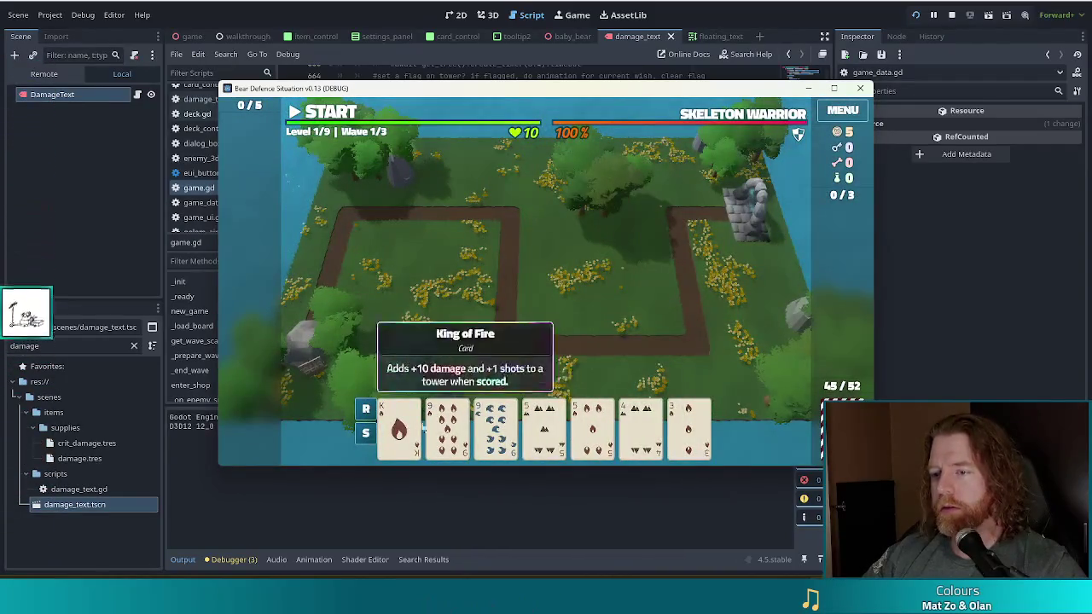
left_click(448, 427)
left_click(496, 426)
left_click(490, 360)
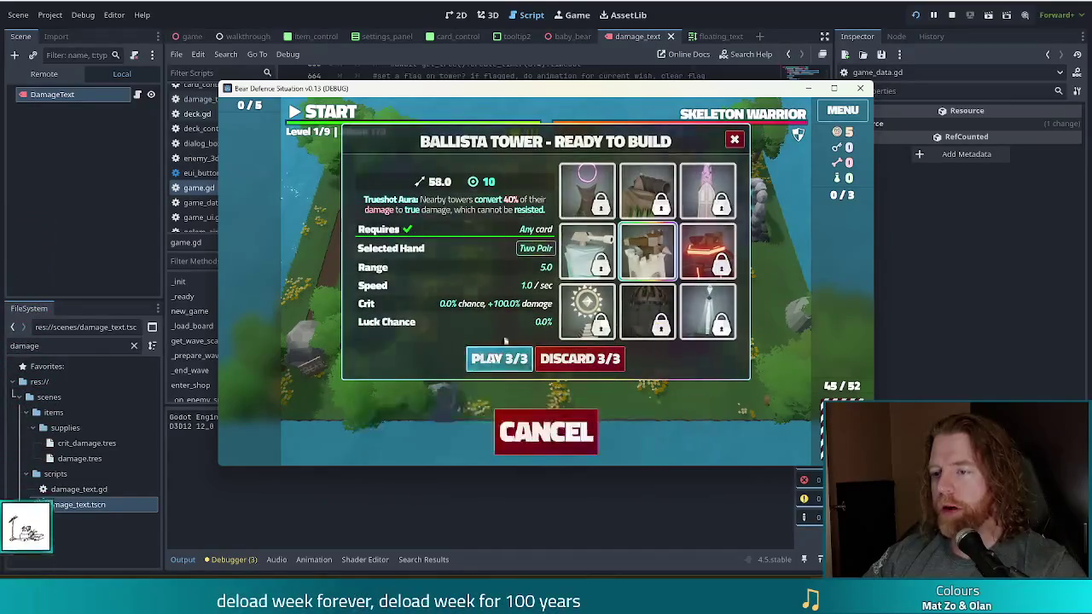
left_click(556, 294)
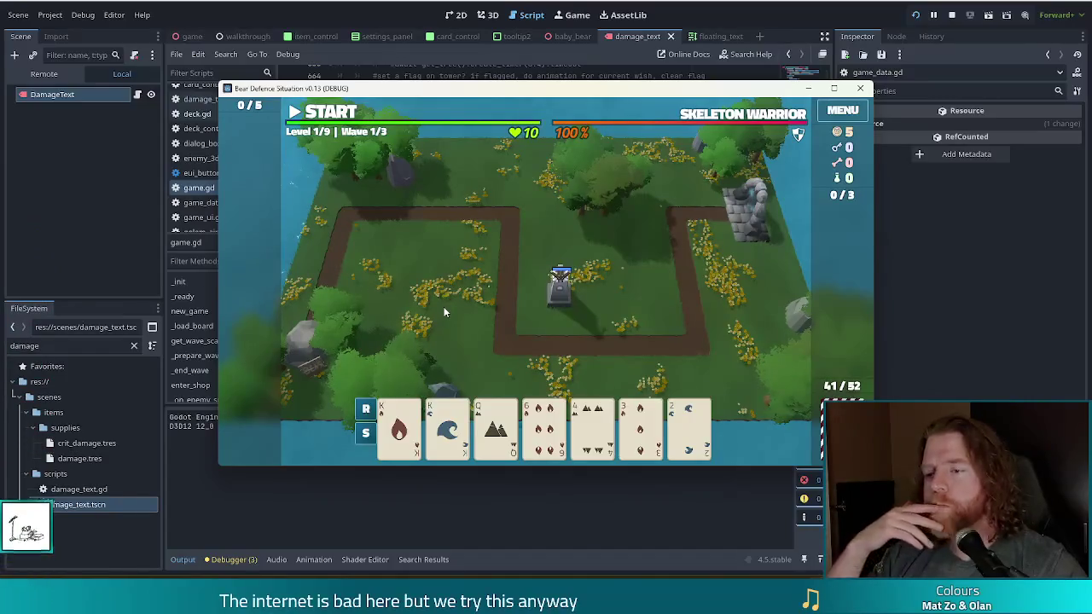
key("alt+Tab")
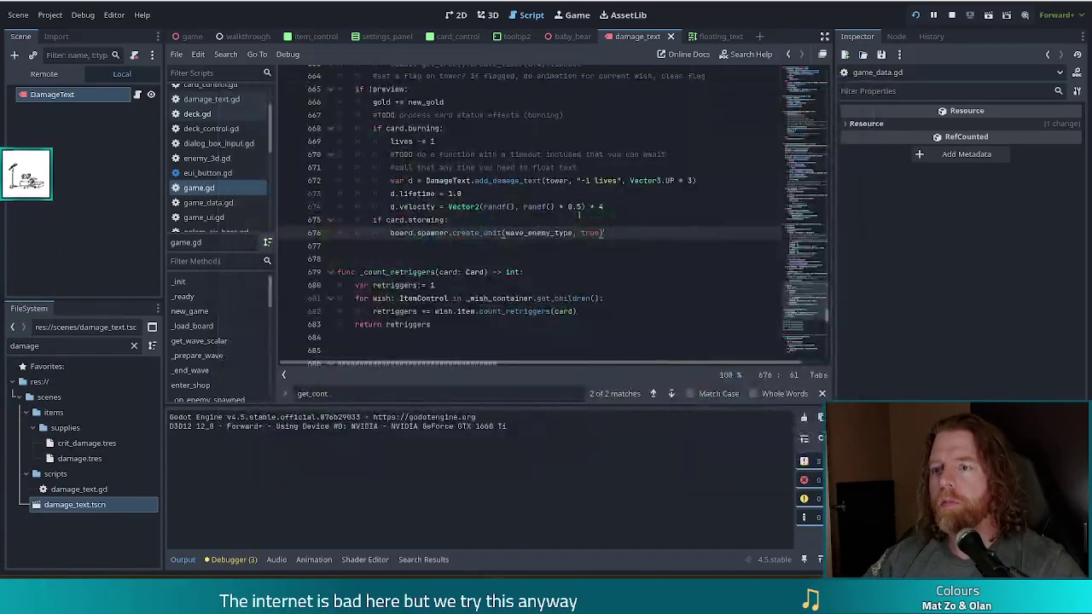
- Revert lines 642 and 674 to Vector2(randf(), randf()) * 4 and save game.gd
scroll(663, 253, "up", 5)
scroll(662, 252, "up", 2)
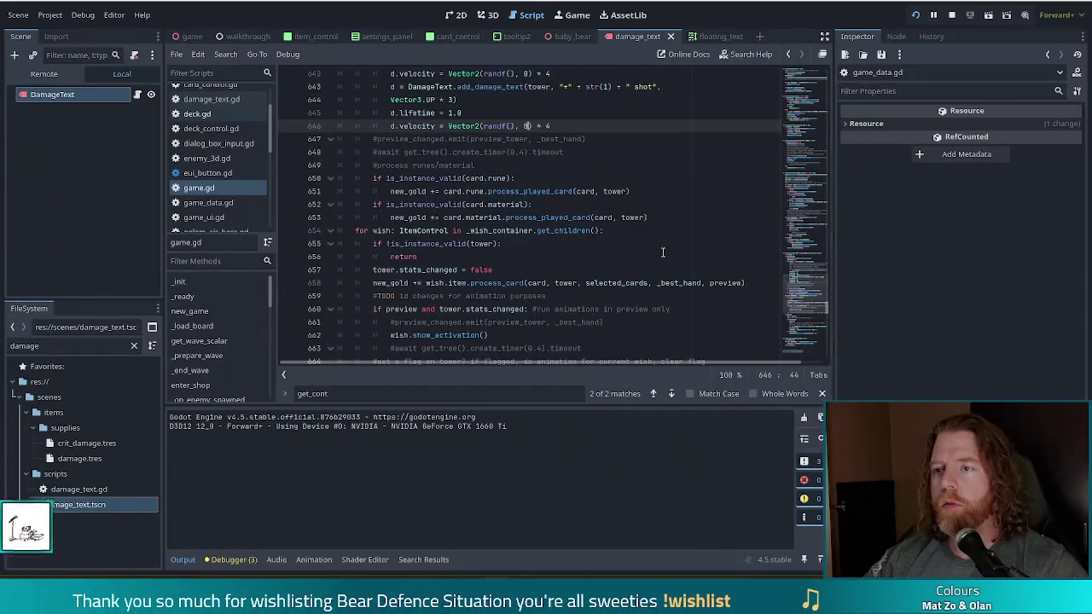
key("Down")
key("Down")
key("Down")
type("randf()")
key("BackSpace")
key("BackSpace")
key("BackSpace")
key("ctrl+z")
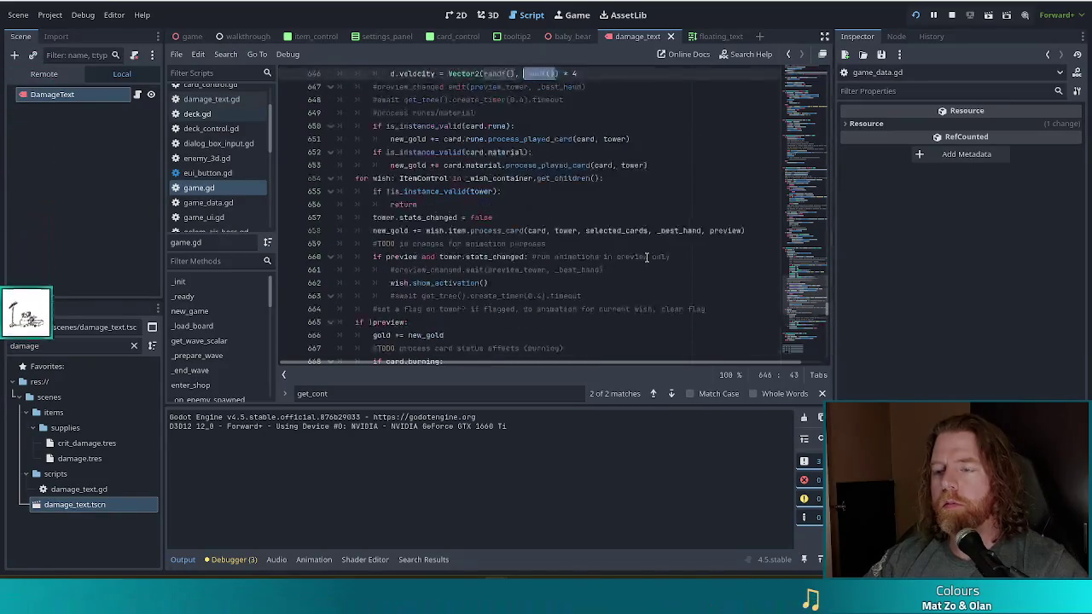
key("ctrl+s")
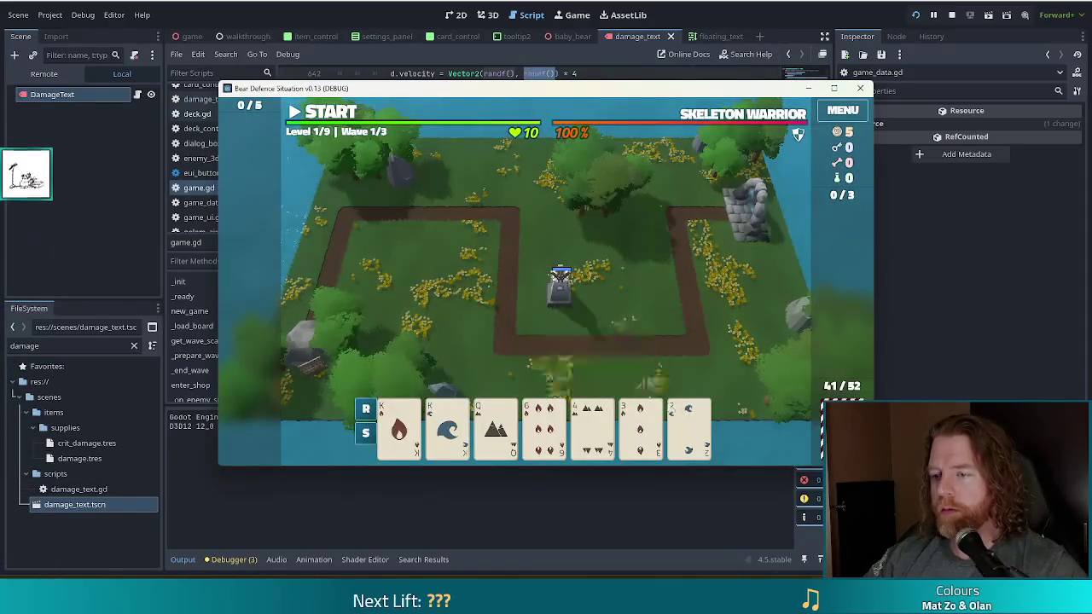
- Build another Ballista tower by the path and watch its '+2 damage' and '+1 shot' texts
left_click(560, 284)
left_click(499, 358)
left_click(618, 256)
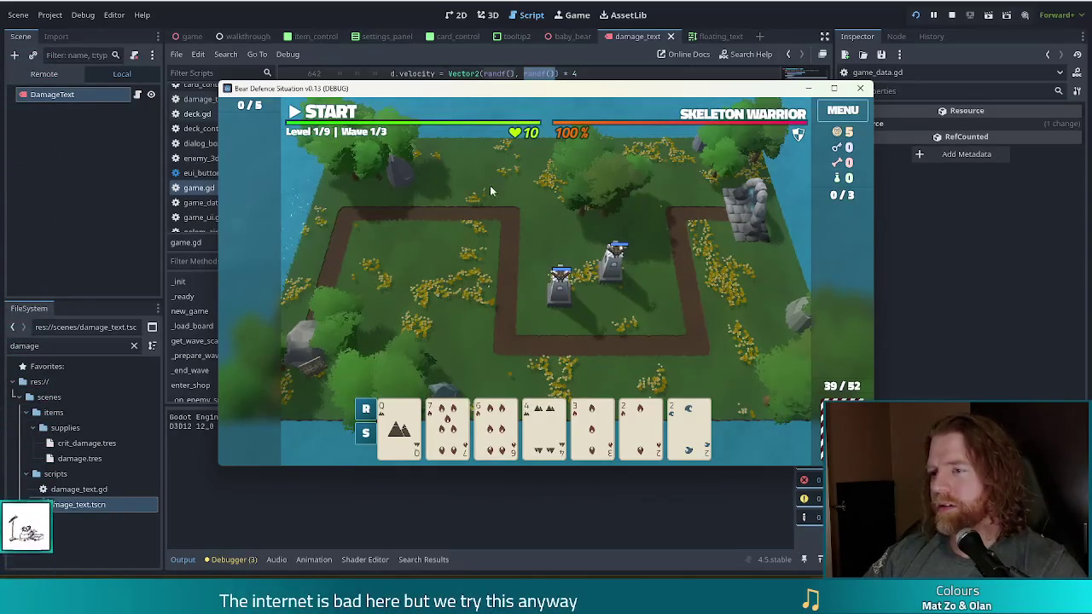
mouse_move(655, 93)
left_mouse_down()
mouse_move(599, 71)
mouse_move(612, 79)
left_mouse_up()
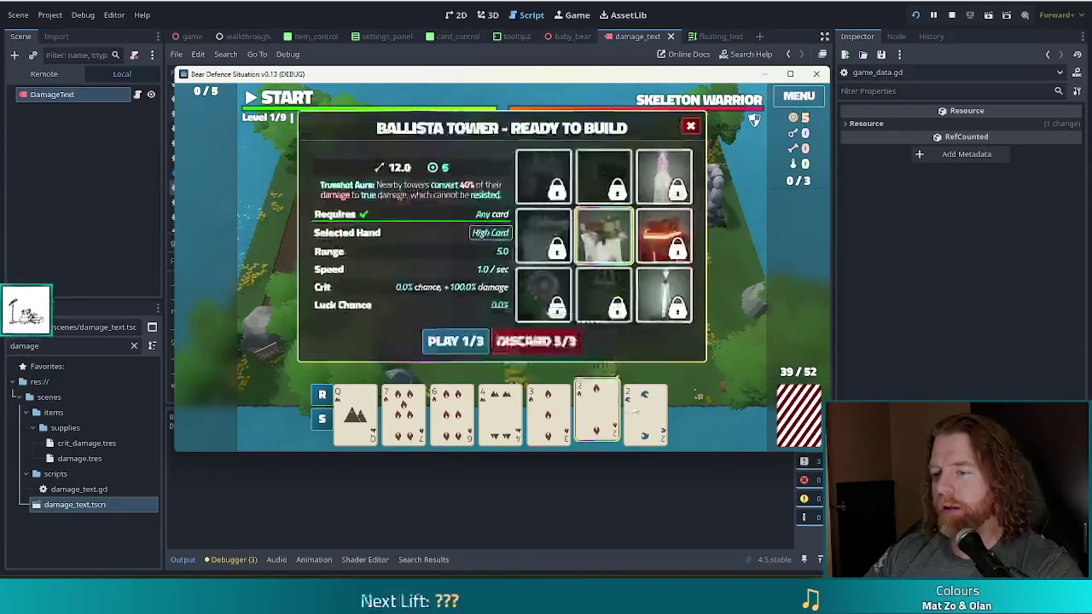
left_click_drag(597, 418, 599, 298)
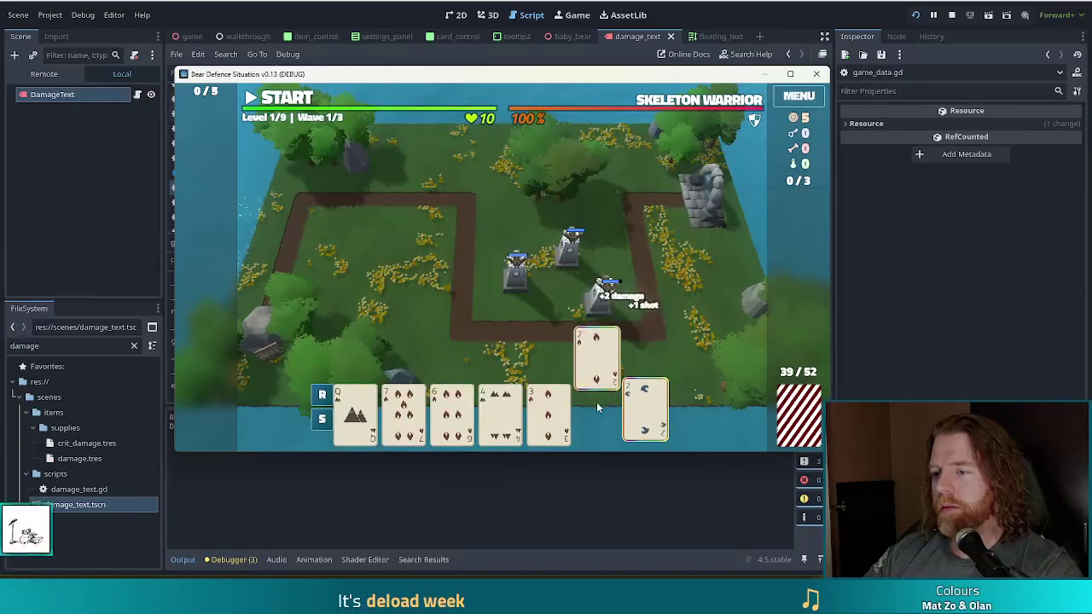
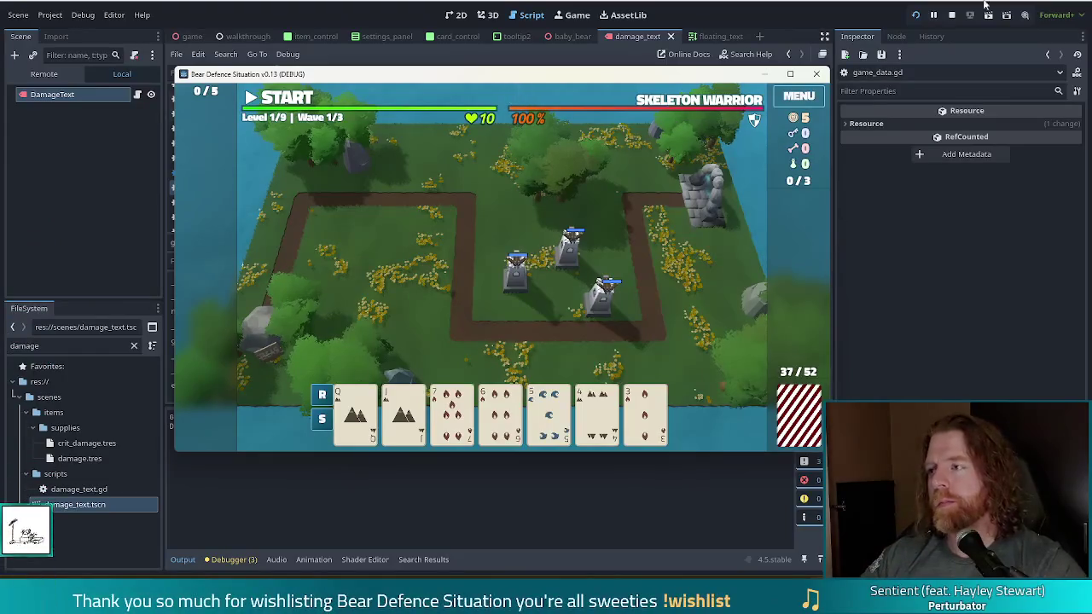
- Stop the Bear Defence Situation test run and return to game.gd in the script editor
left_click(952, 14)
left_click(475, 217)
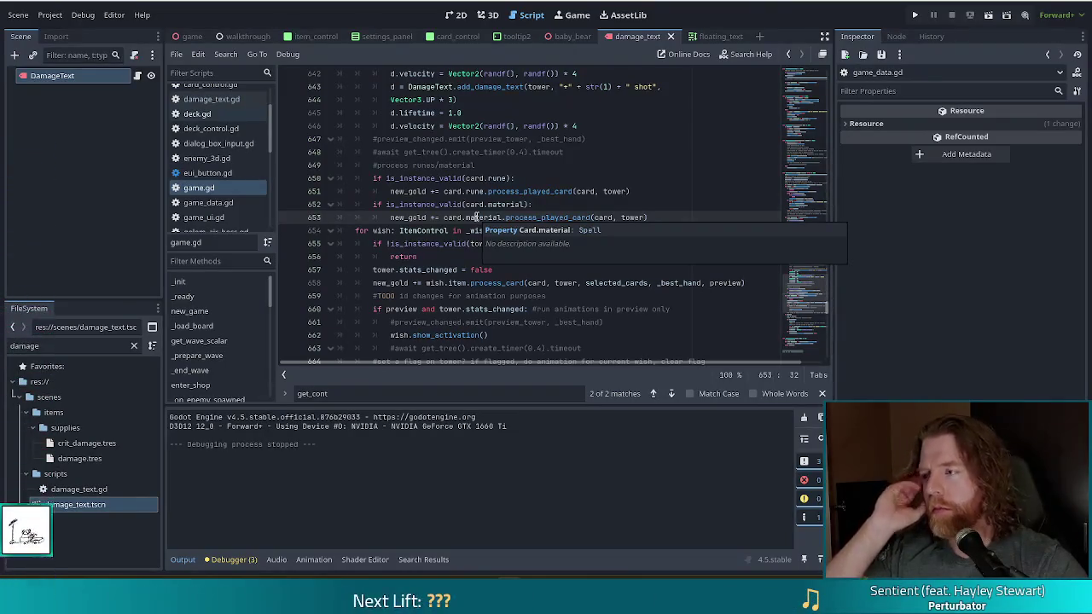
- Replace both randf() calls on line 642 with 1 so it reads Vector2(1, 1) * 4
left_click(554, 156)
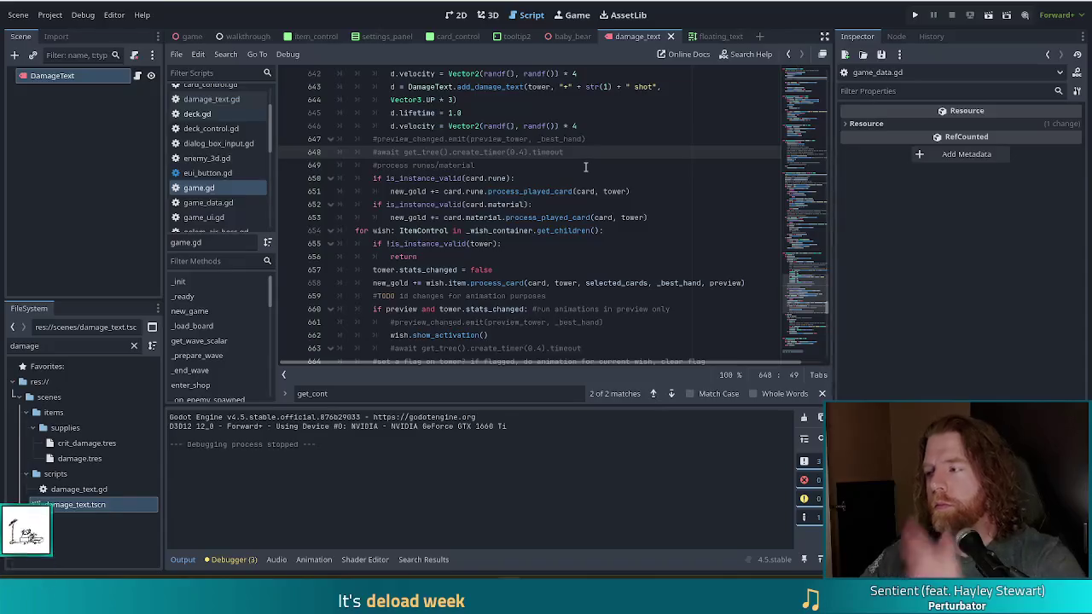
left_click(600, 126)
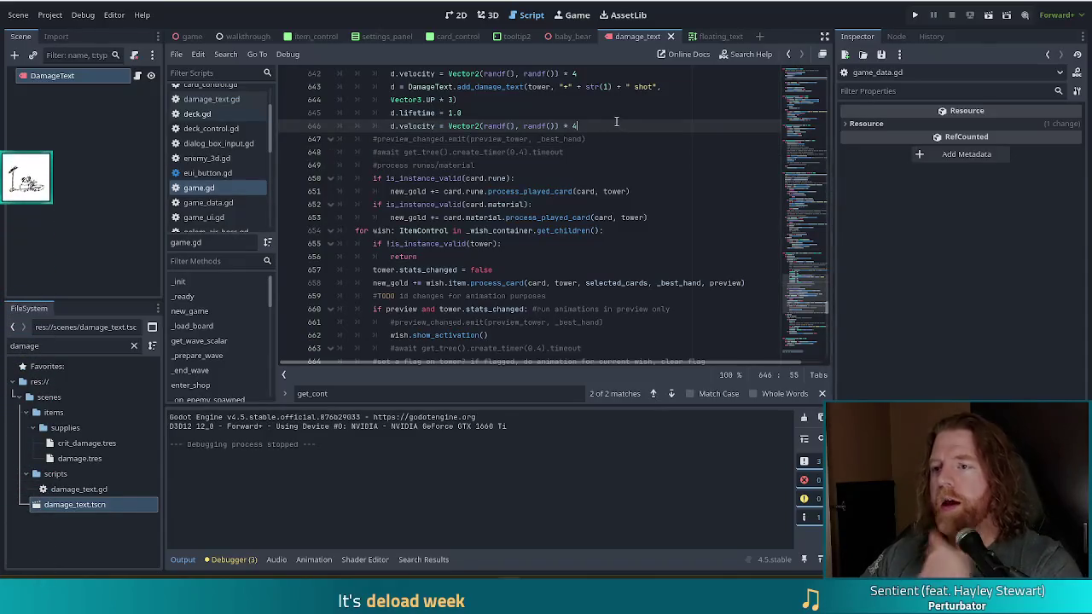
scroll(459, 217, "up", 3)
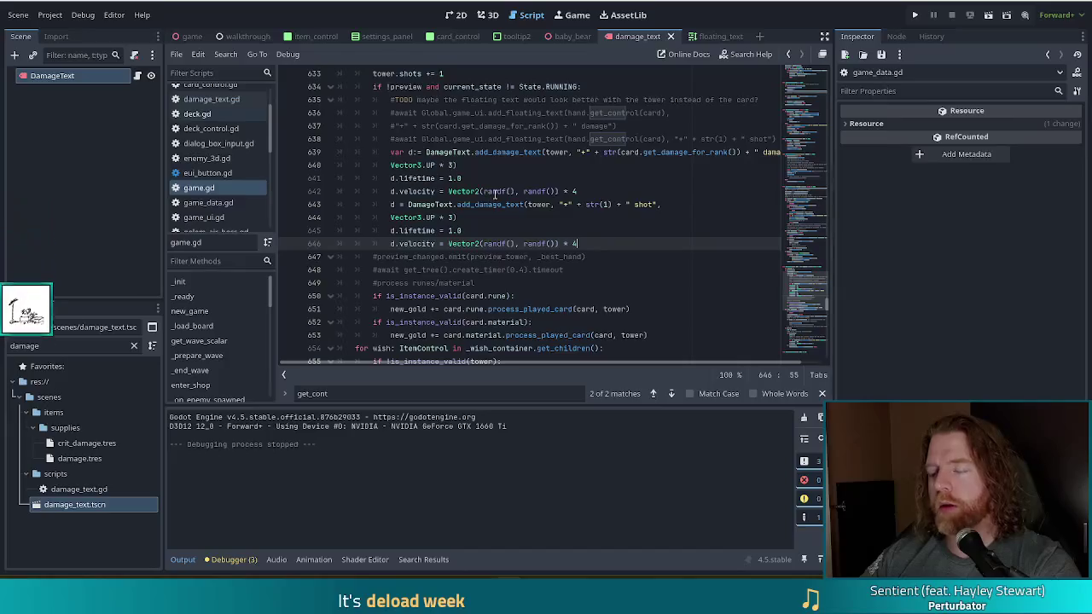
scroll(518, 182, "up", 1)
scroll(518, 184, "down", 1)
left_click(518, 191)
double_click(499, 191)
type("1")
double_click(510, 191)
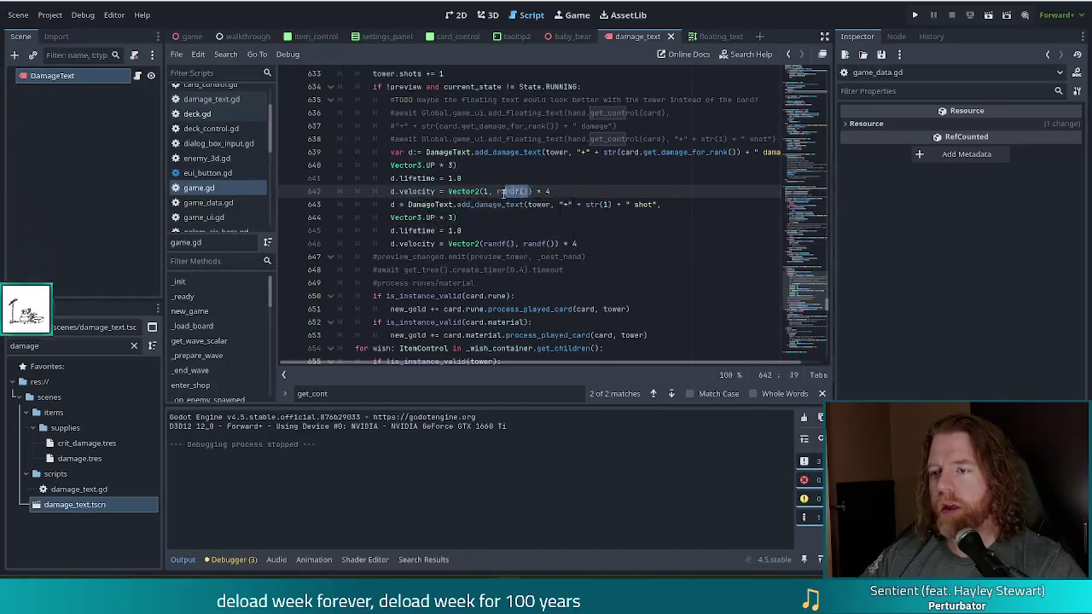
type("1")
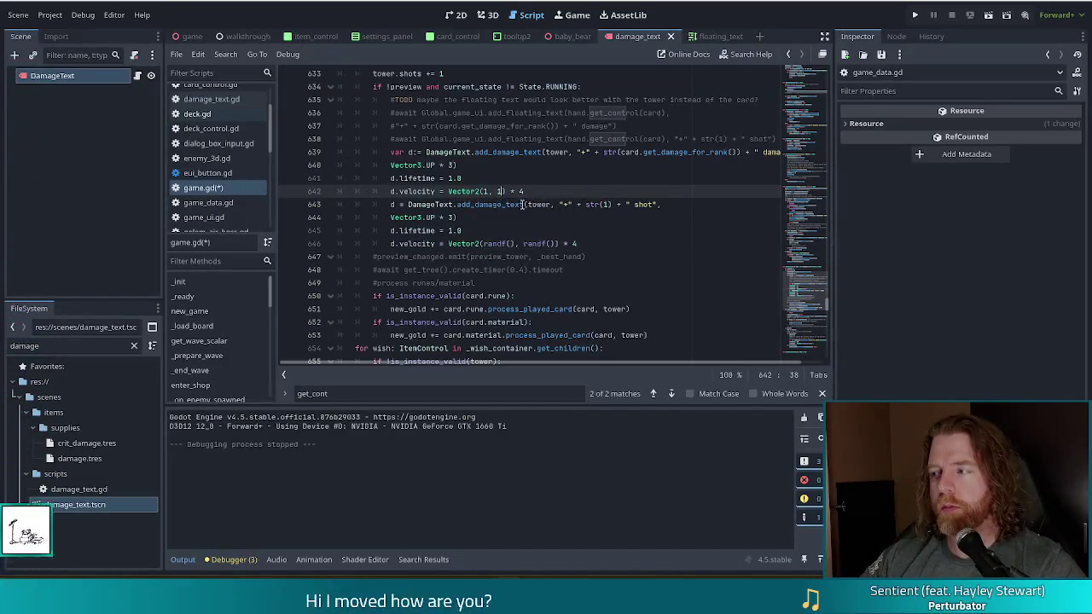
- Make line 646 read Vector2(1, 1) * 4 the same way and save game.gd
double_click(490, 244)
type("1")
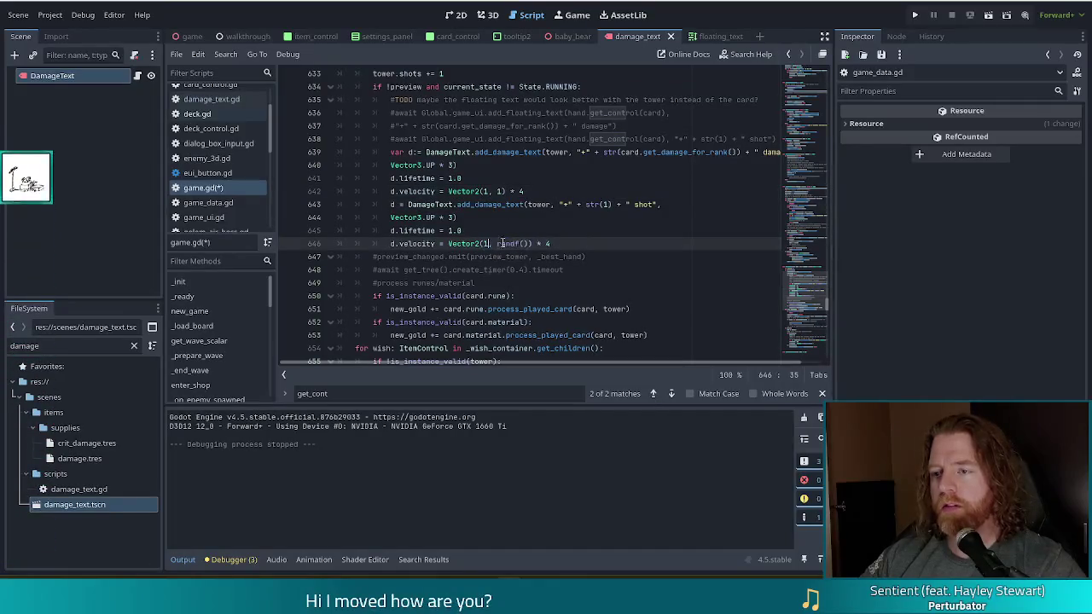
double_click(503, 244)
type("1")
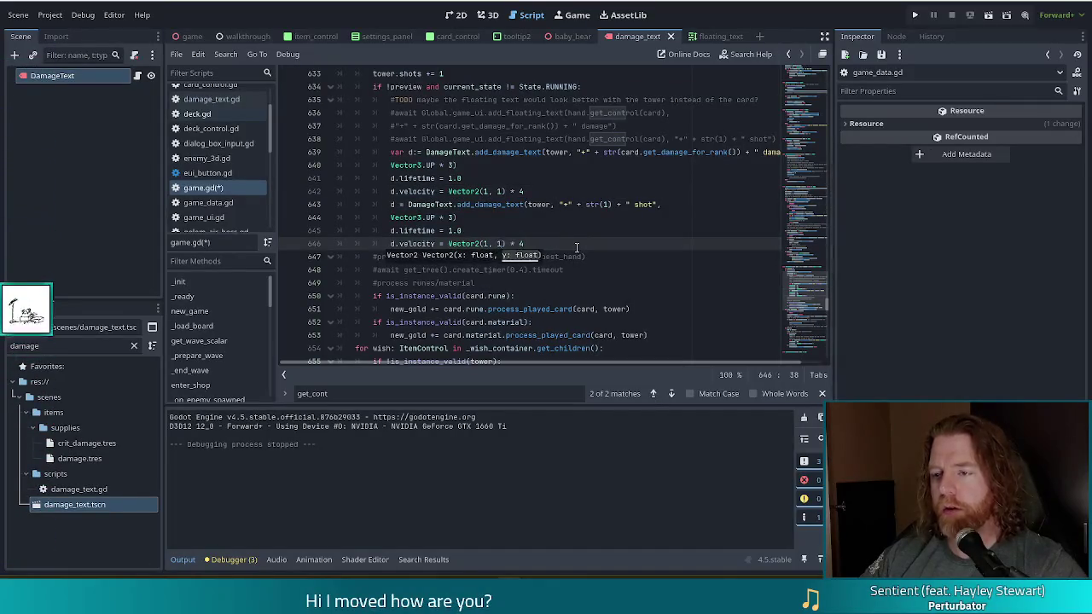
key("ctrl+s")
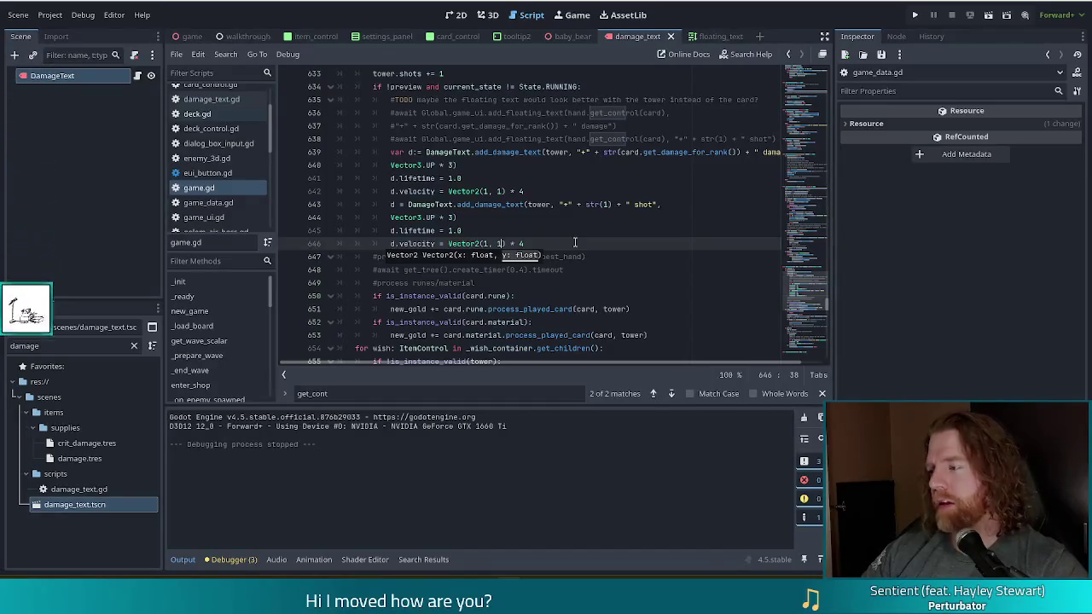
- Check the damage-text code around lines 640-641 and launch the project
left_click(459, 164)
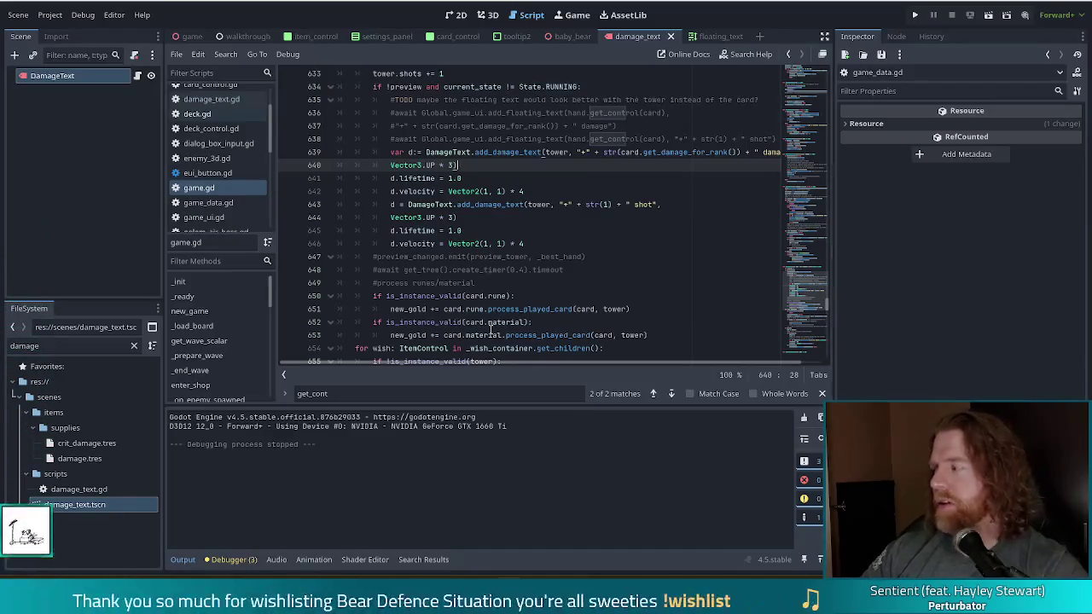
mouse_move(491, 331)
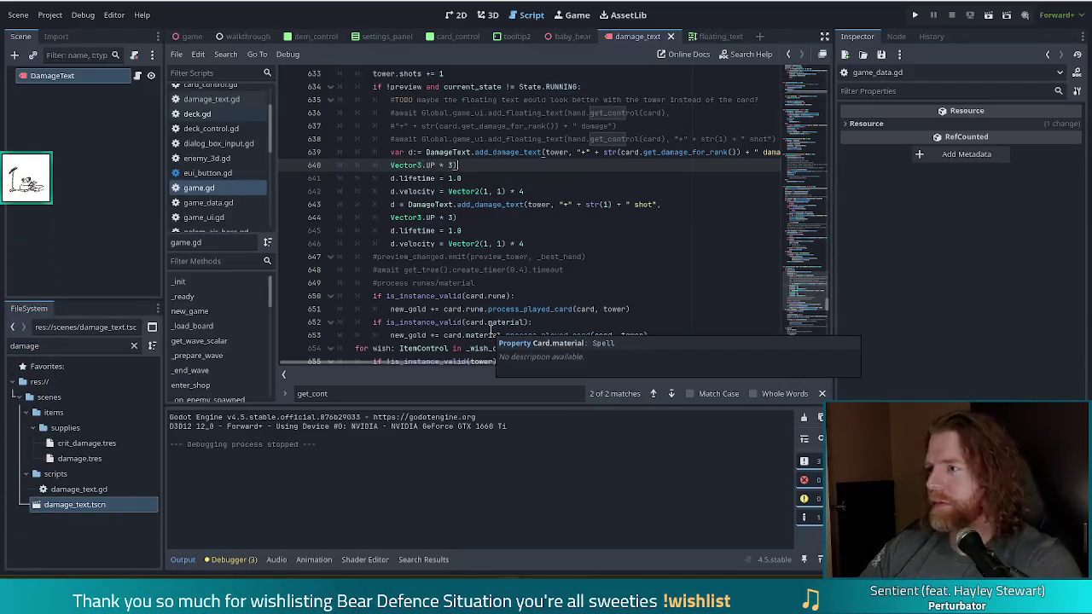
key("Down")
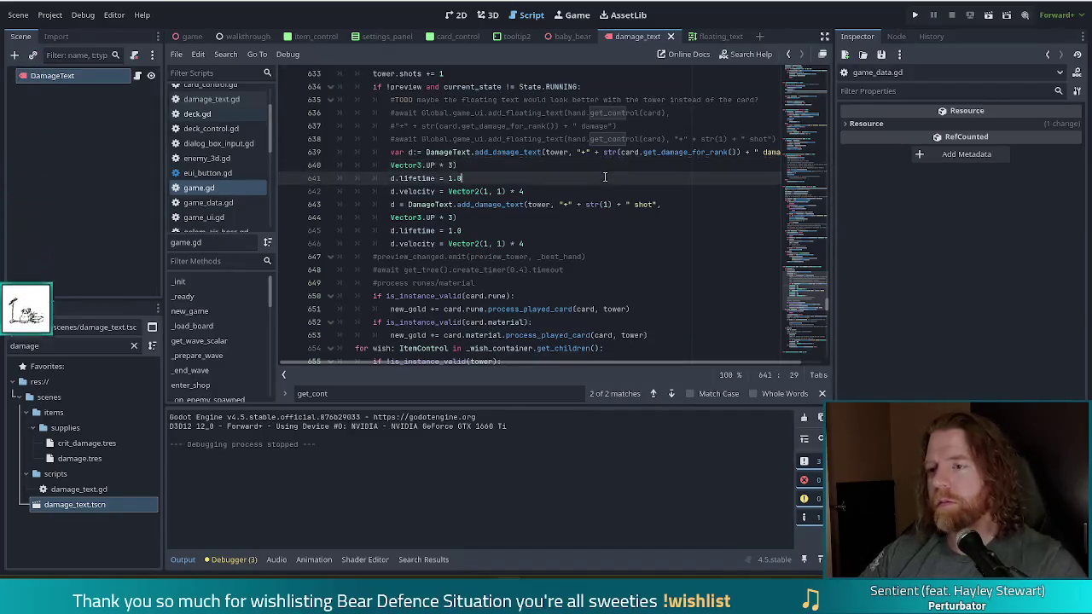
left_click(915, 16)
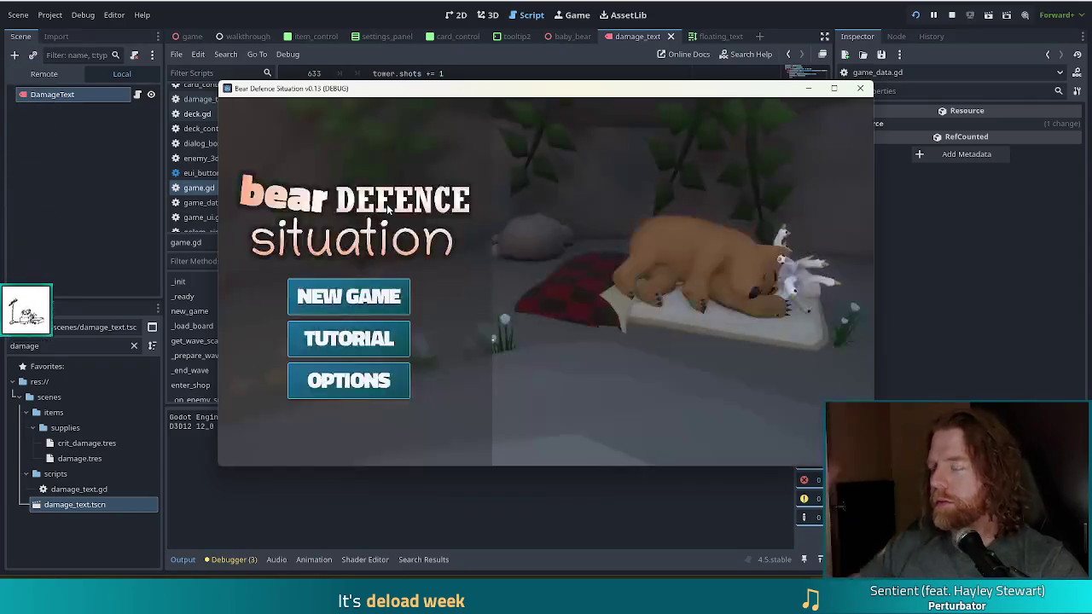
- Start a new game and build a Ballista beside the right path with the Ace pair
left_click(357, 299)
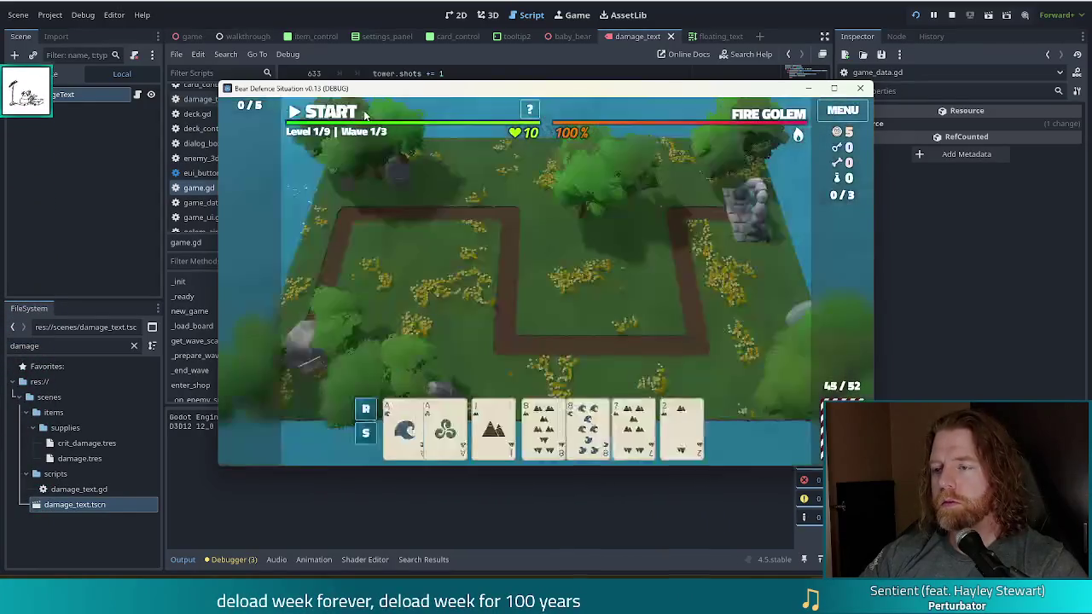
left_click(365, 114)
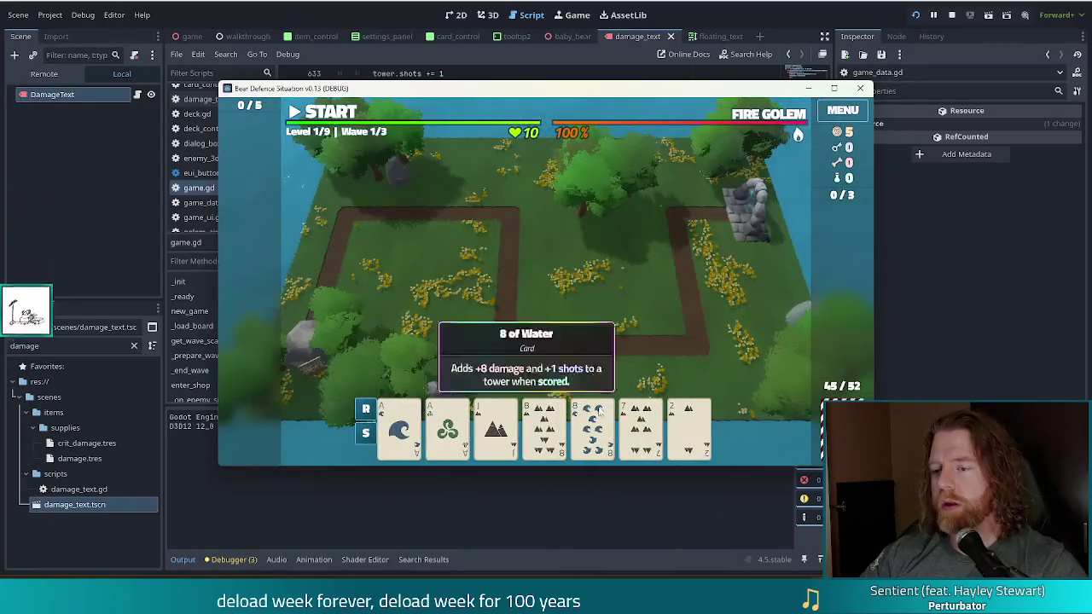
left_click(399, 427)
left_click(448, 427)
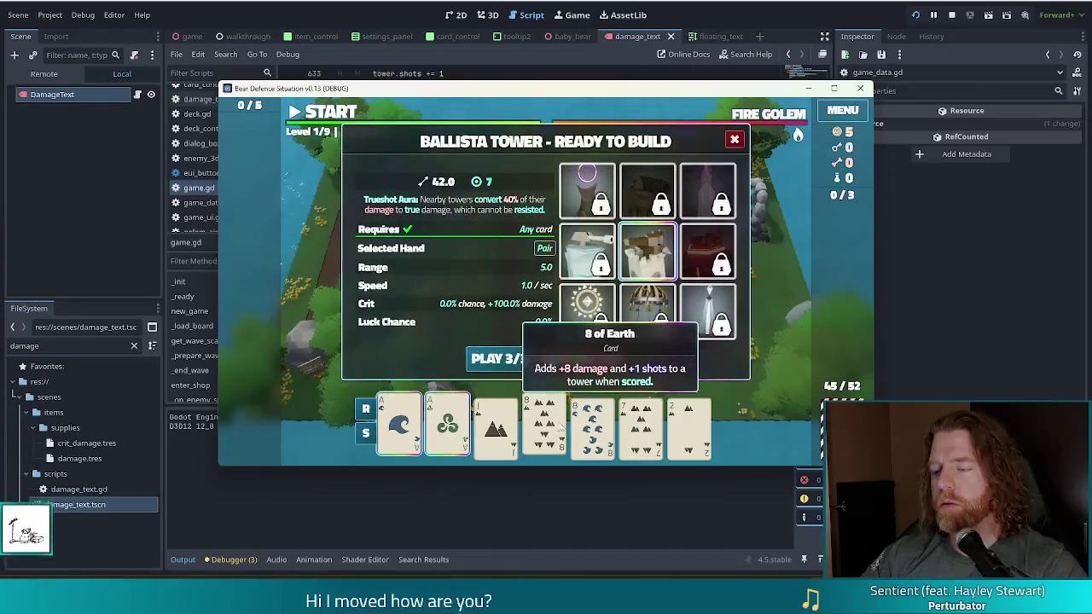
left_click(501, 358)
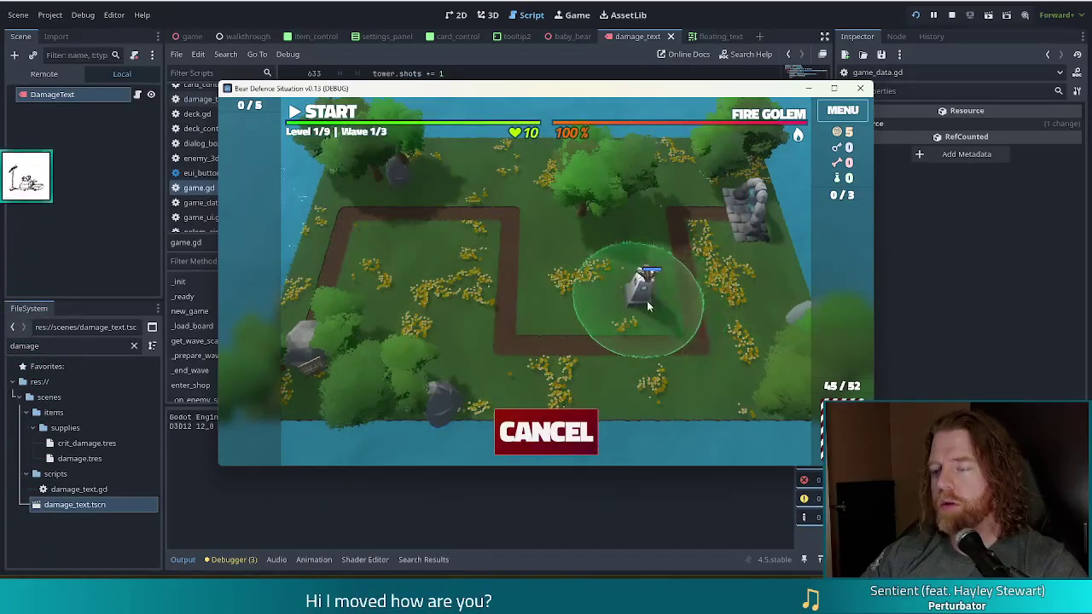
left_click(646, 301)
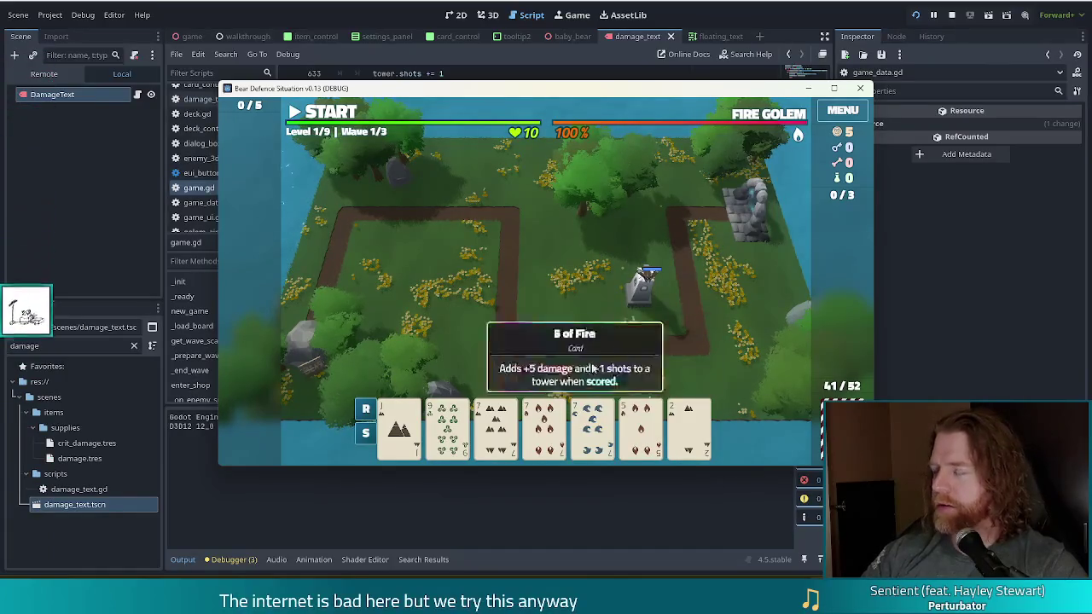
- Build two more Ballistas with the three 7s and the Jack pair, then stop the game
left_click(514, 441)
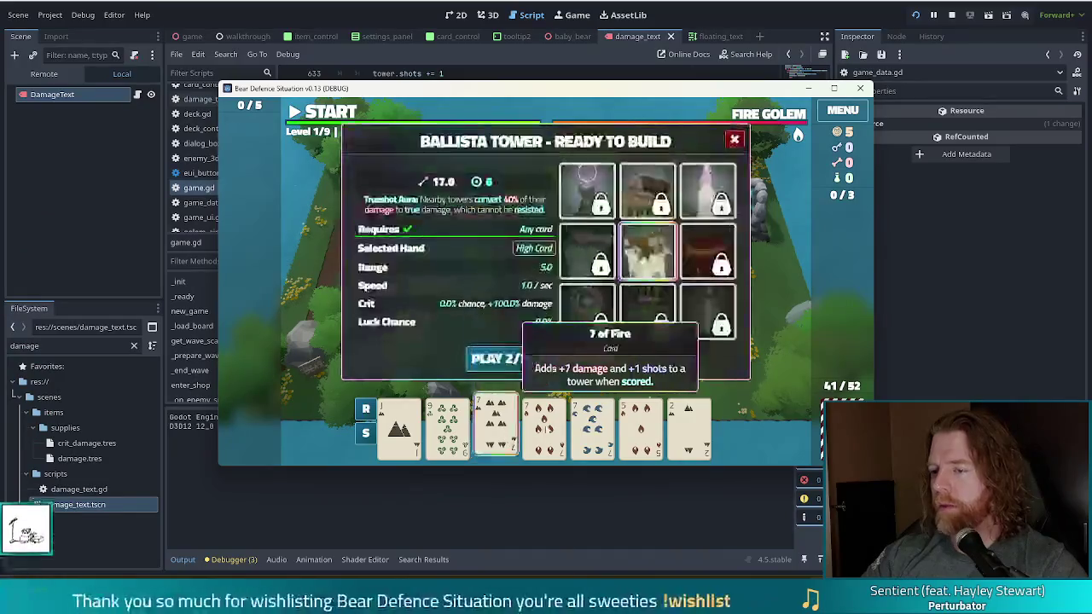
left_click(492, 361)
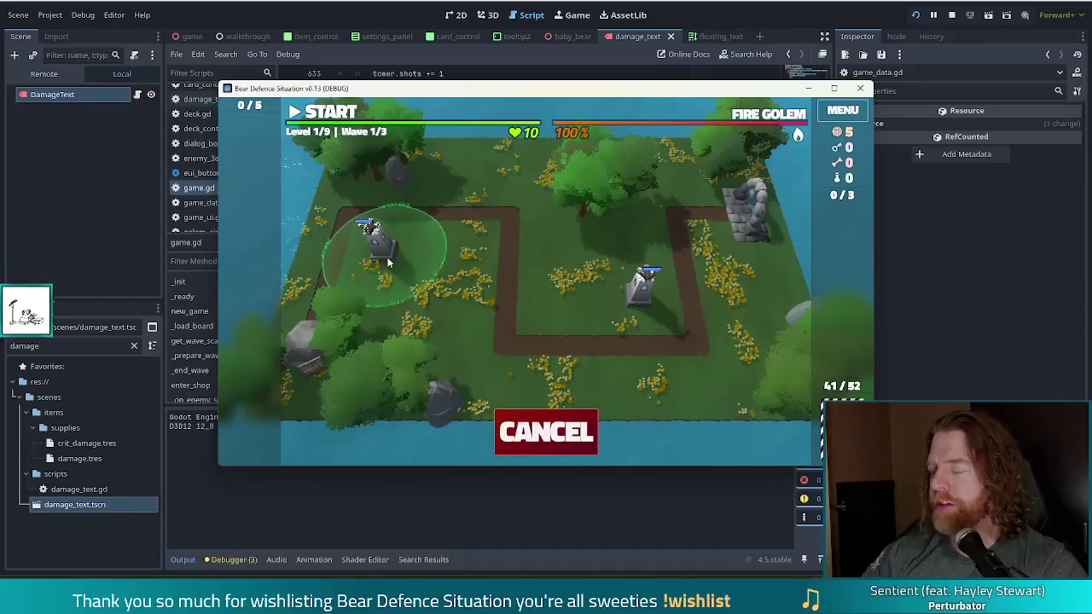
left_click(385, 253)
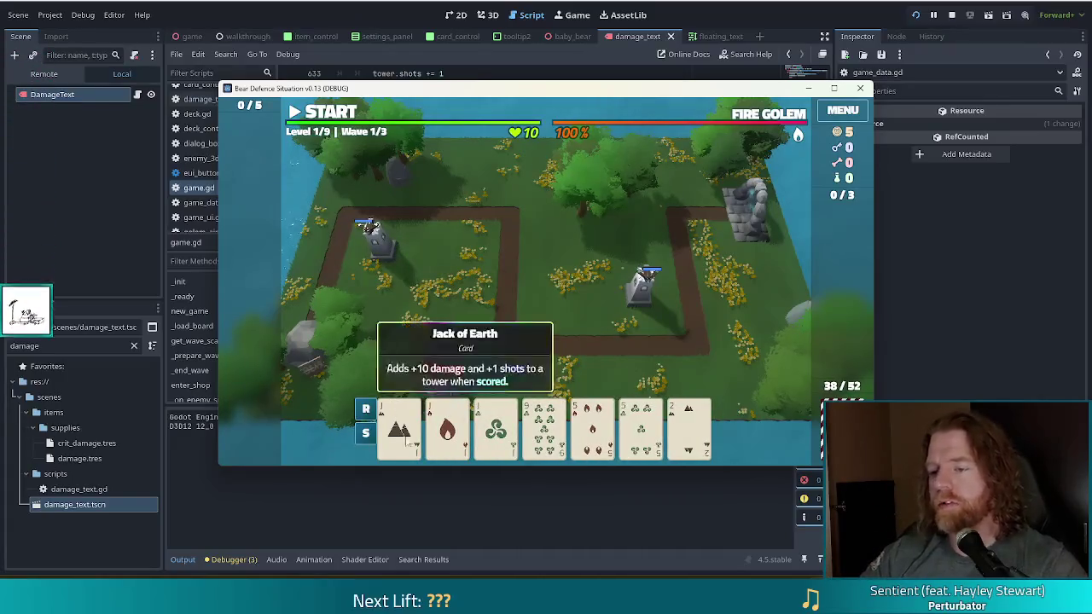
left_click(399, 427)
left_click(440, 437)
left_click(500, 358)
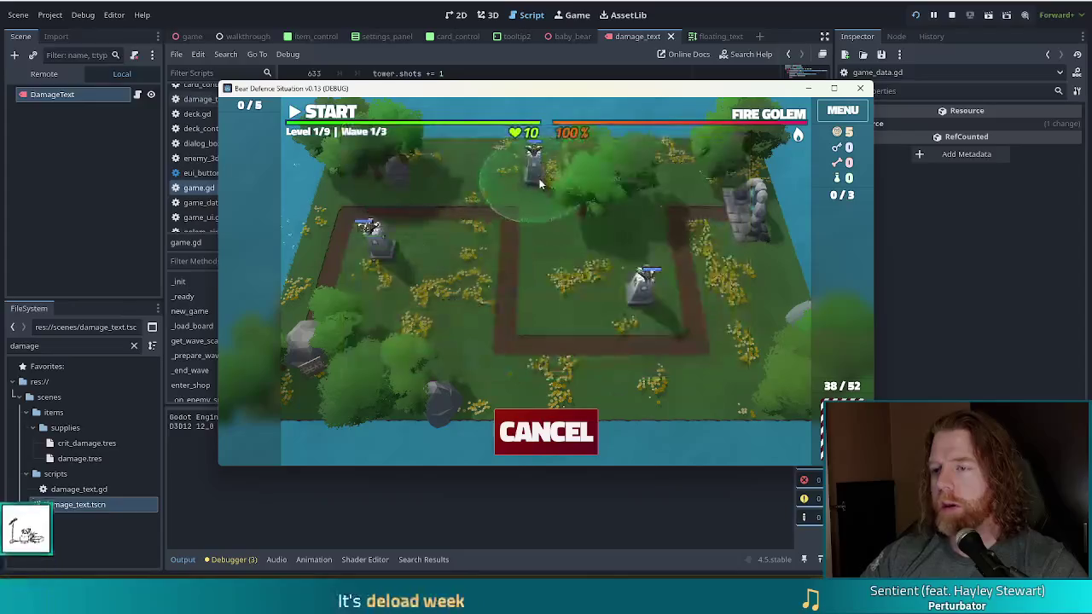
left_click(508, 170)
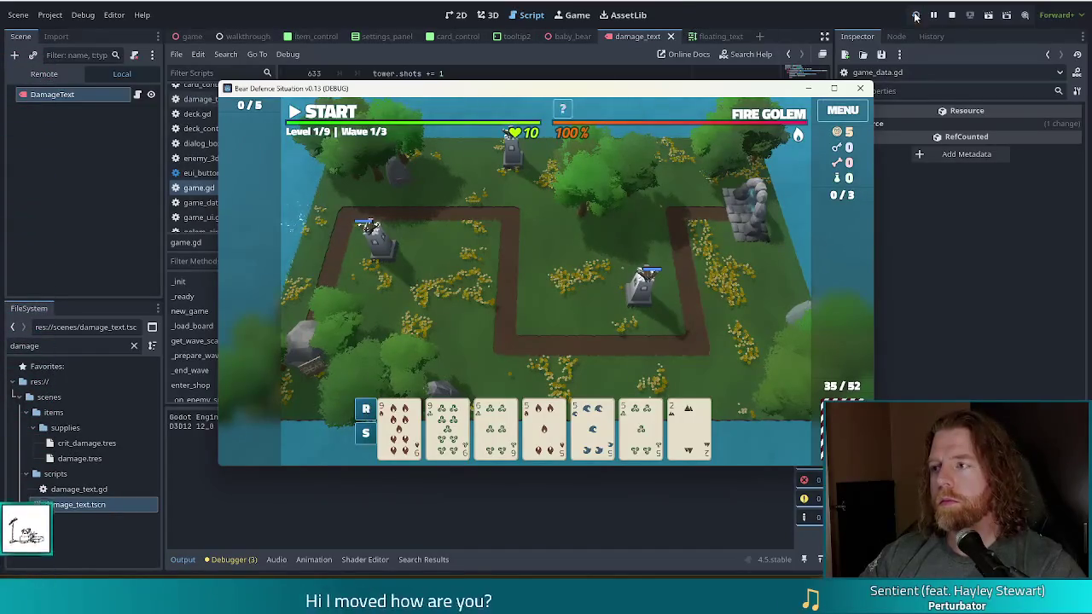
left_click(952, 16)
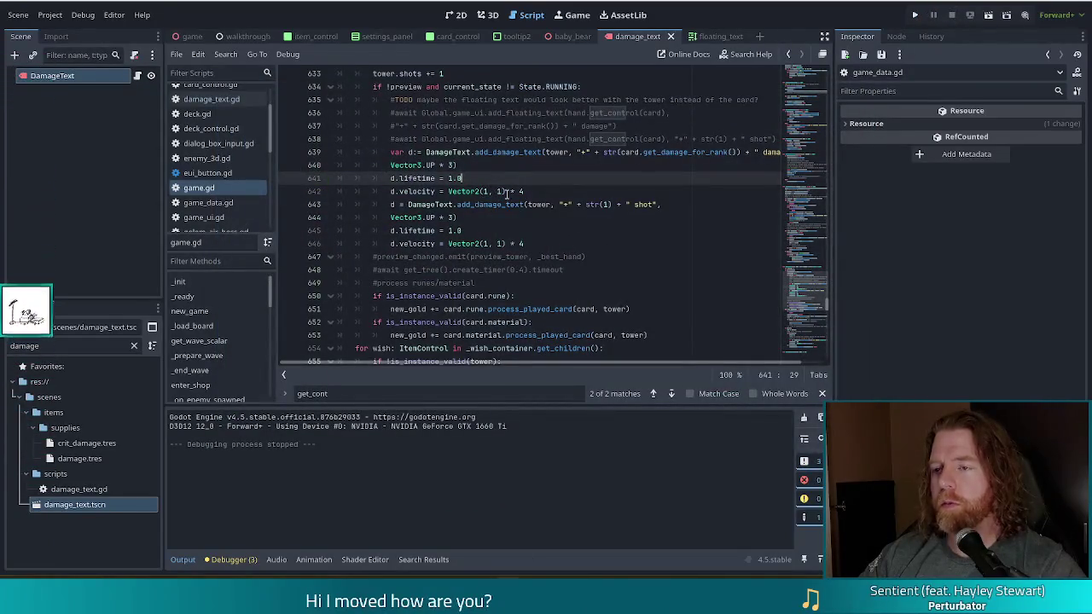
- Change line 642's velocity to Vector2(-1, -1) * 4, save game.gd, and run the project
left_click(497, 191)
type("-")
key("Down")
key("Down")
key("Down")
key("Down")
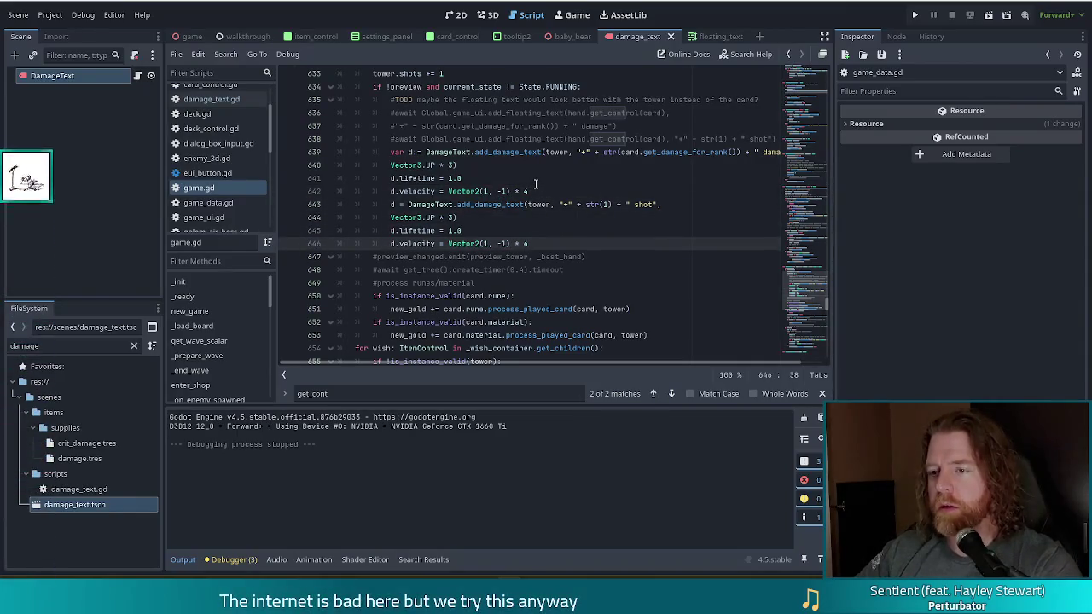
key("Up")
key("Up")
key("Up")
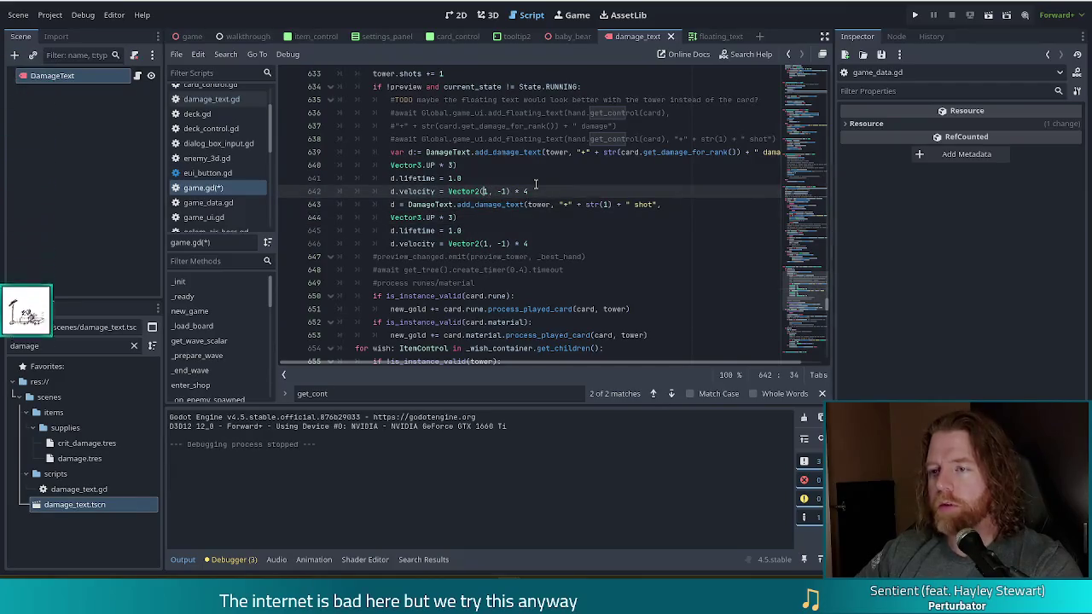
type("-")
key("ctrl+s")
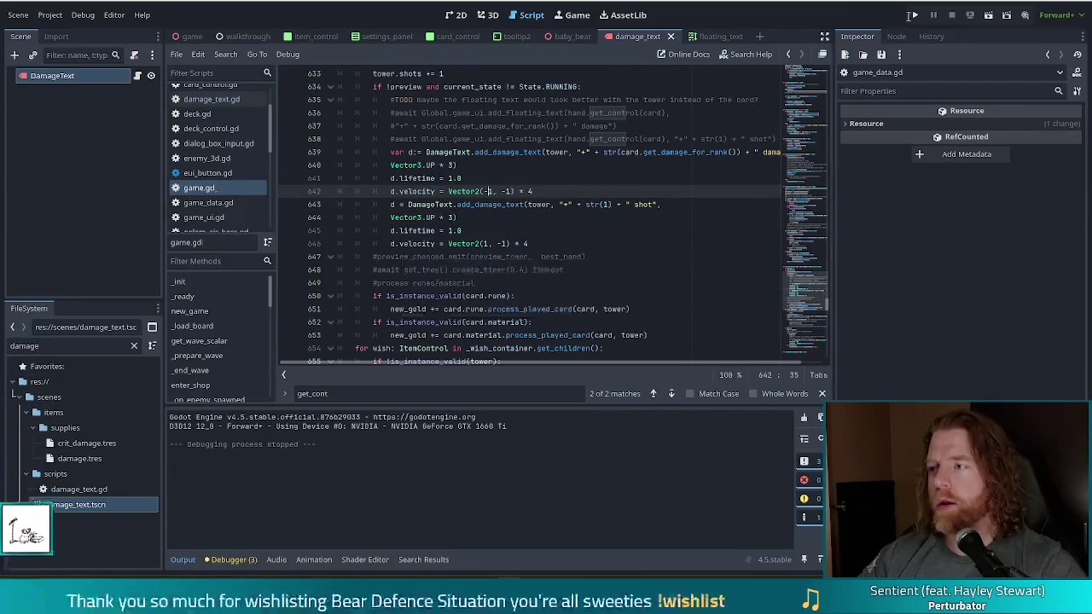
left_click(914, 17)
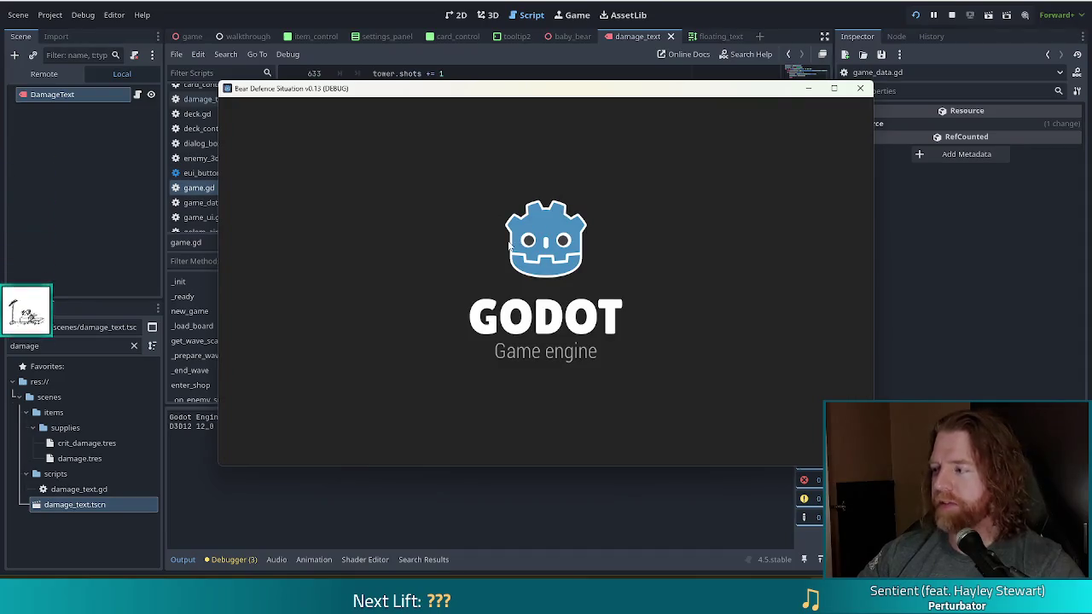
- Start a new game and place a Ballista mid-board using the 7 of Earth
left_click(354, 295)
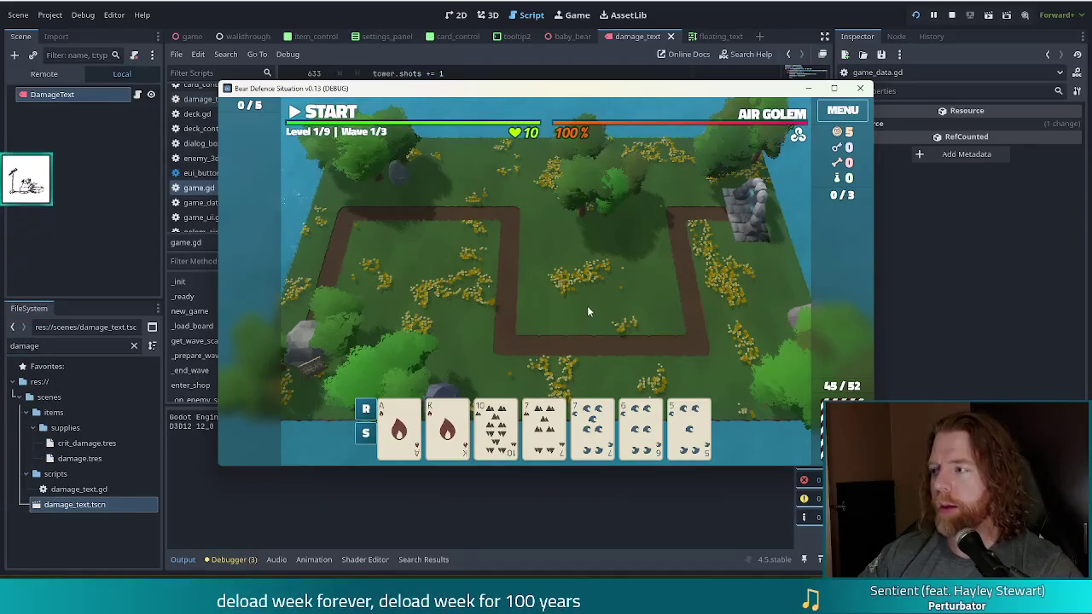
left_click(553, 431)
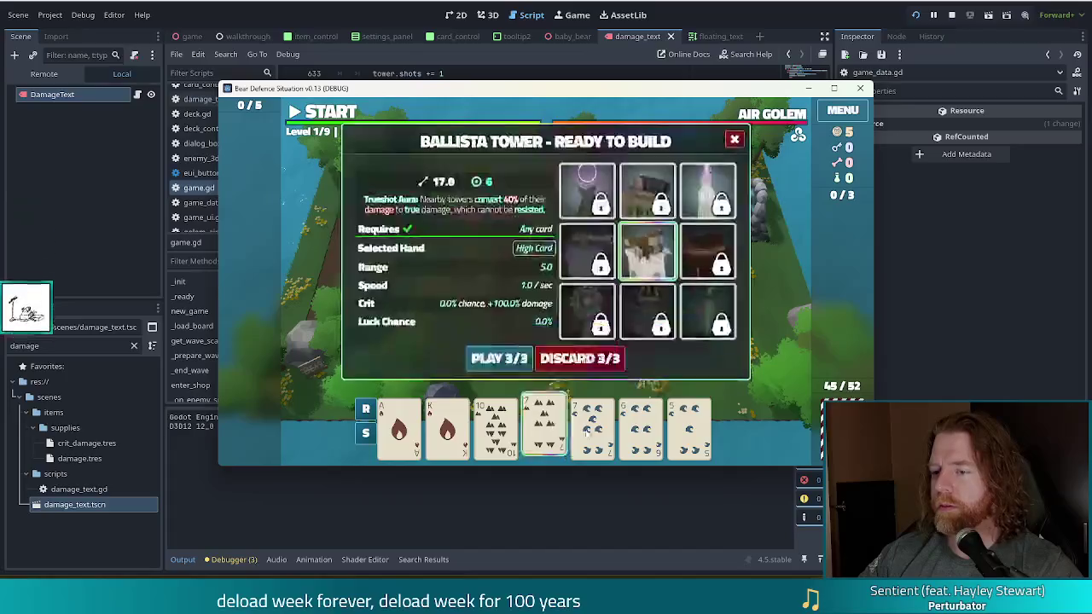
left_click(647, 251)
left_click(614, 281)
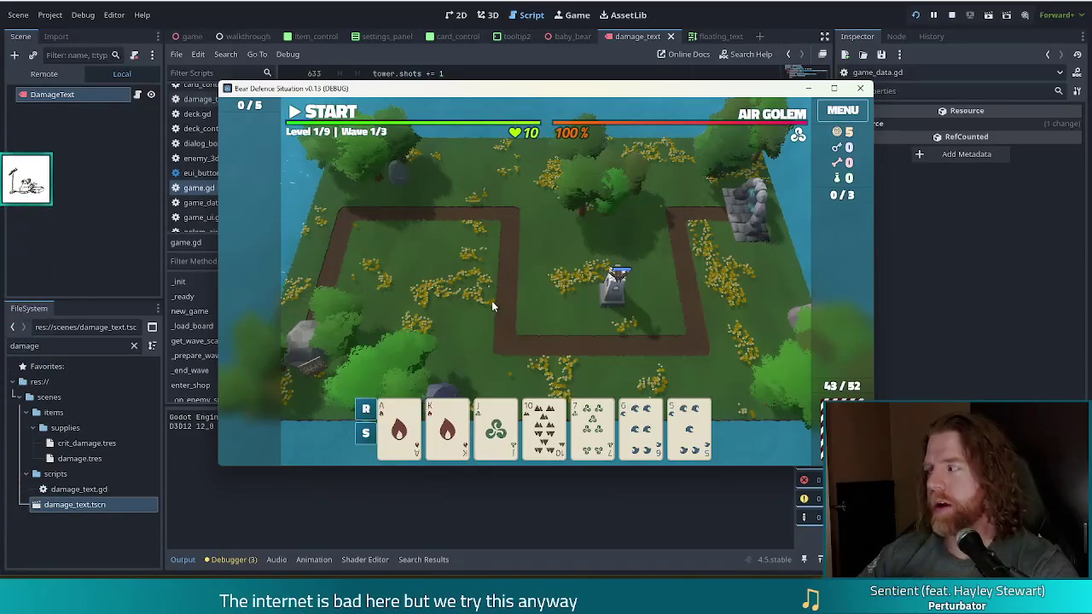
- Discard three cards and then the 3 of Water to draw a new hand
left_click(689, 427)
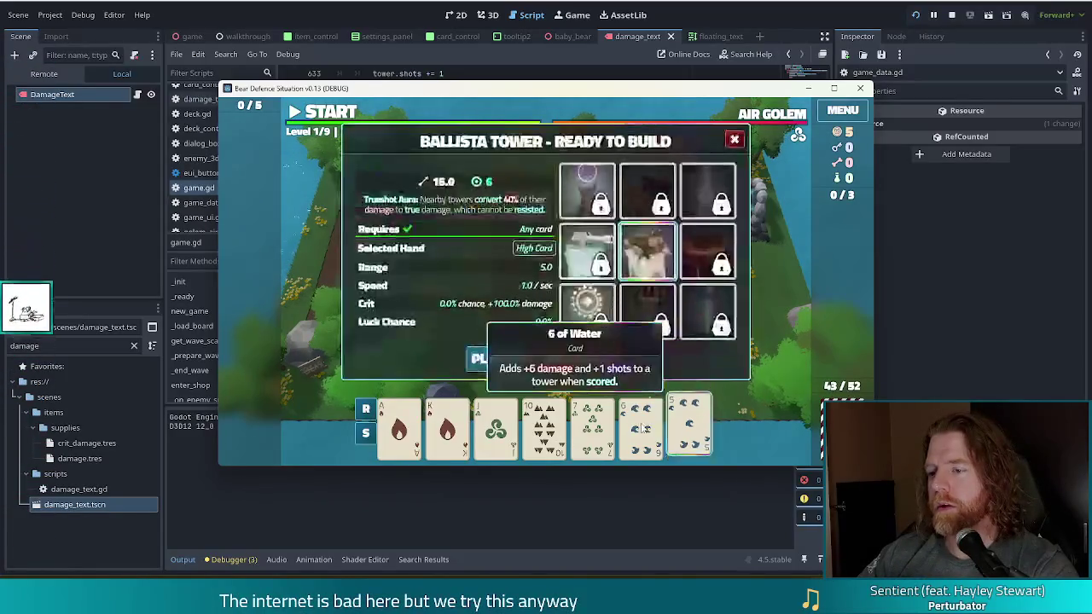
left_click(641, 427)
left_click(591, 426)
left_click(597, 349)
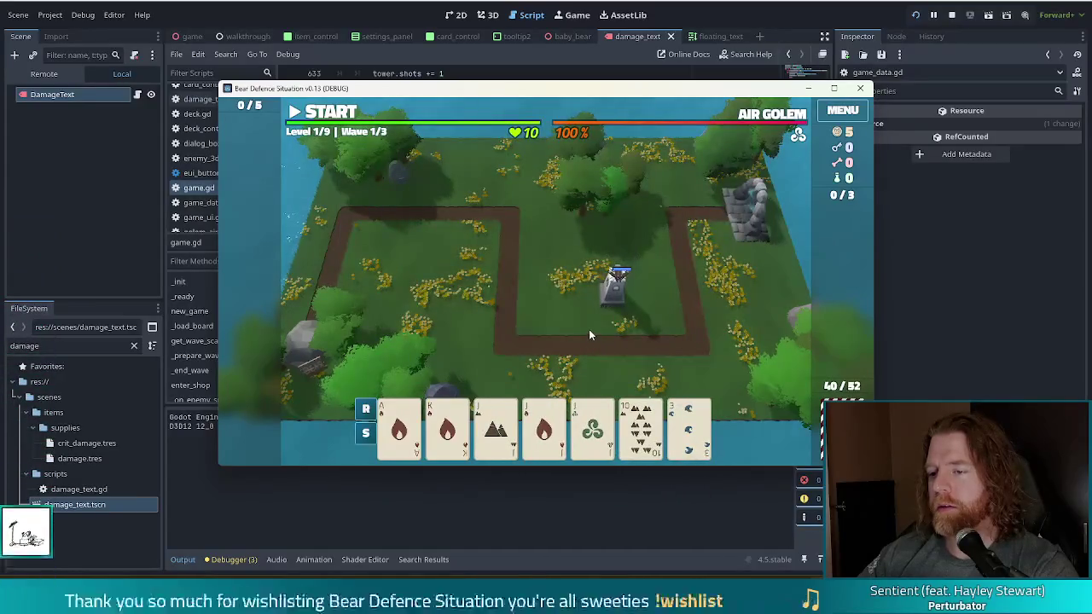
left_click(698, 424)
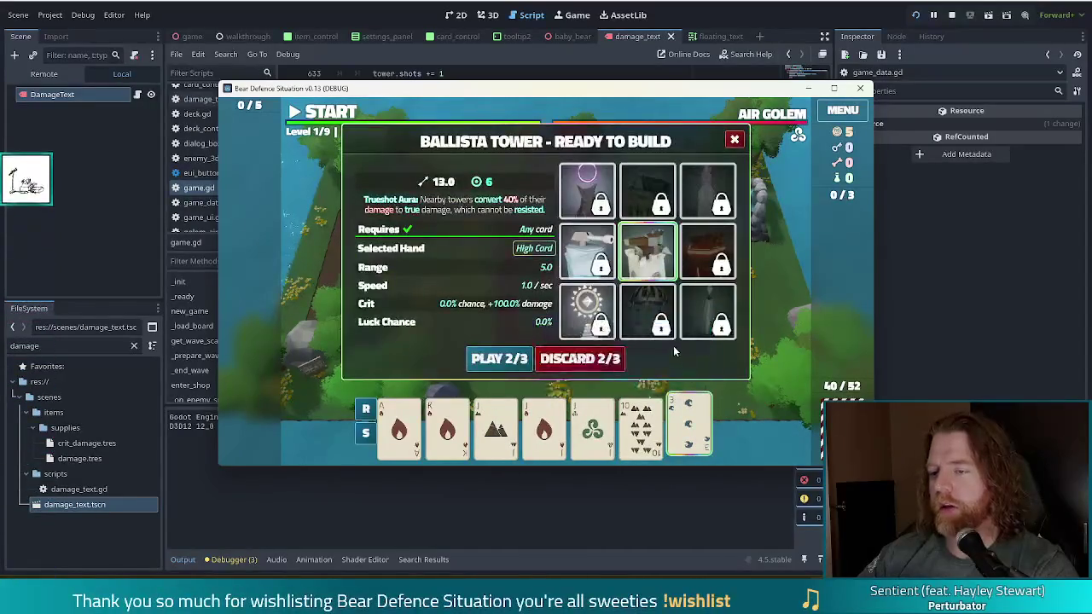
left_click(607, 357)
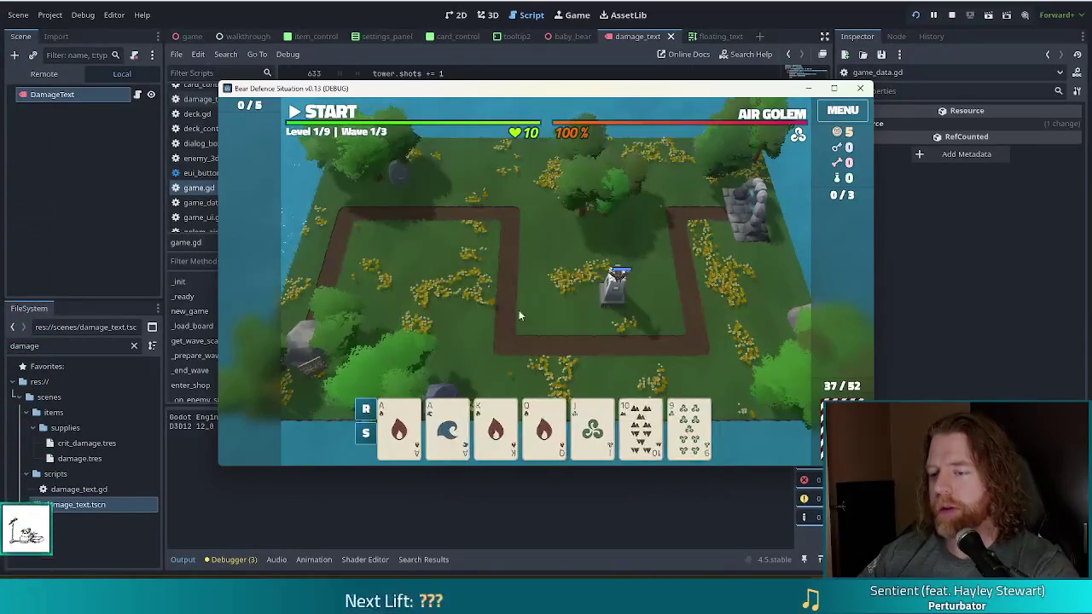
- Play a five-card Straight to build a second tower on the board
left_click(640, 427)
left_click(592, 426)
left_click(544, 426)
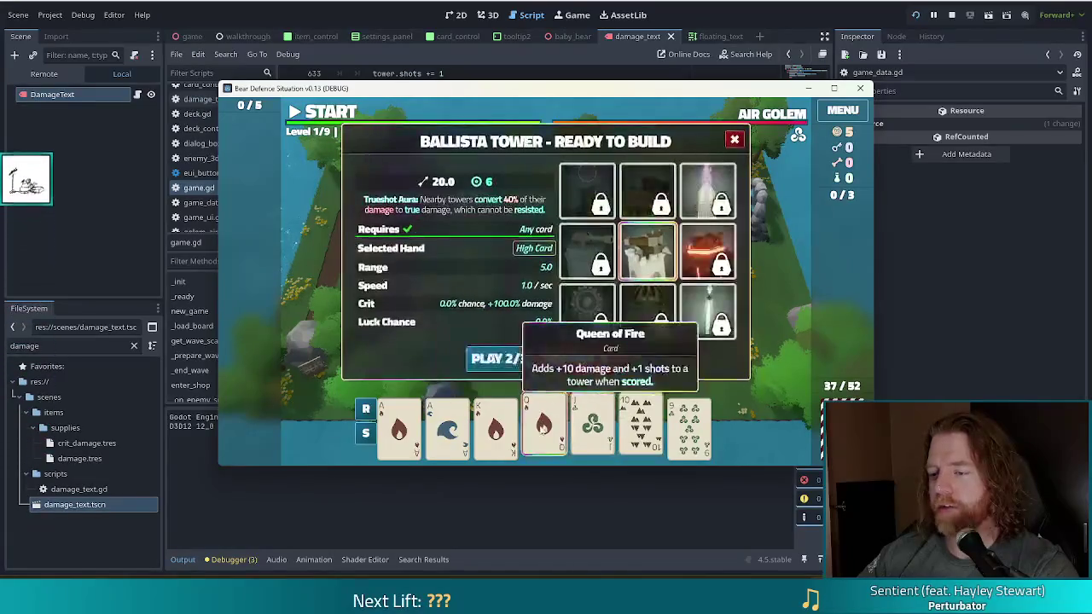
left_click(495, 427)
left_click(447, 427)
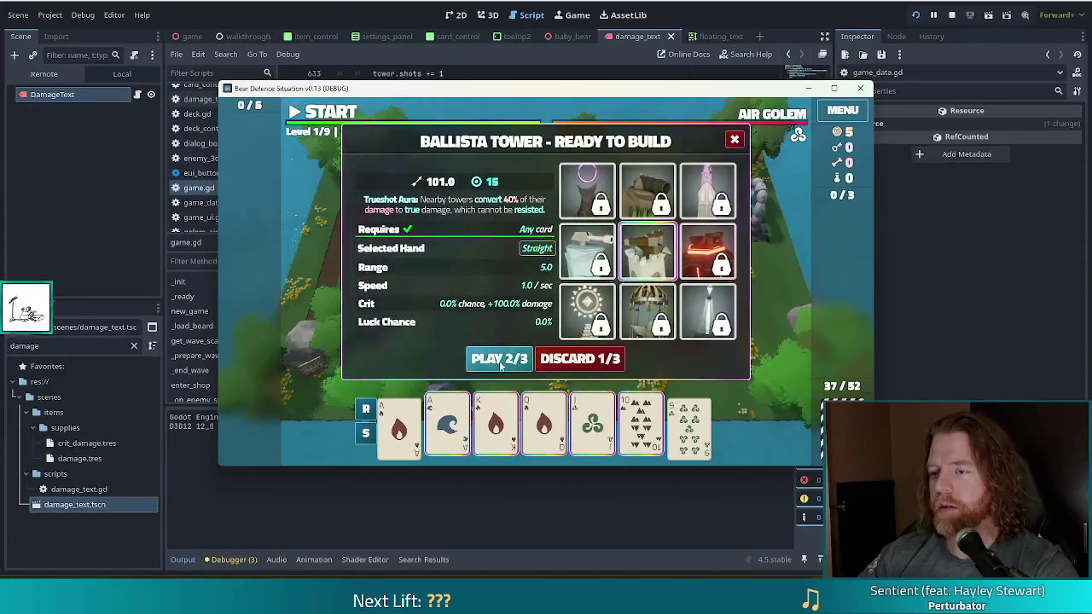
left_click(510, 359)
left_click(538, 272)
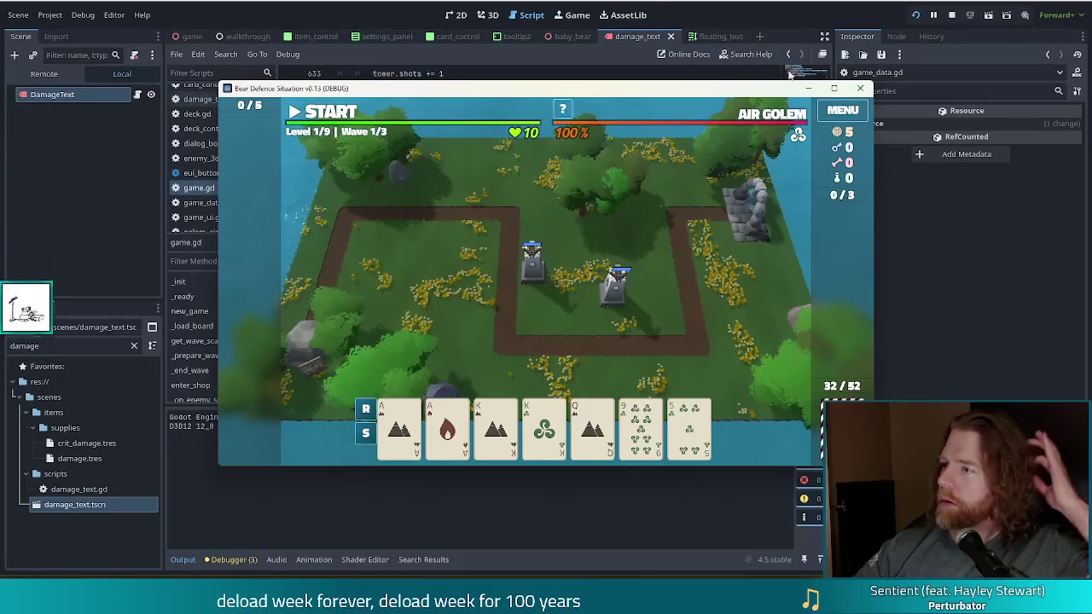
- Stop the game, set line 674's -1 lives velocity to Vector2(0, 1) * 4, save, and rerun
left_click(951, 14)
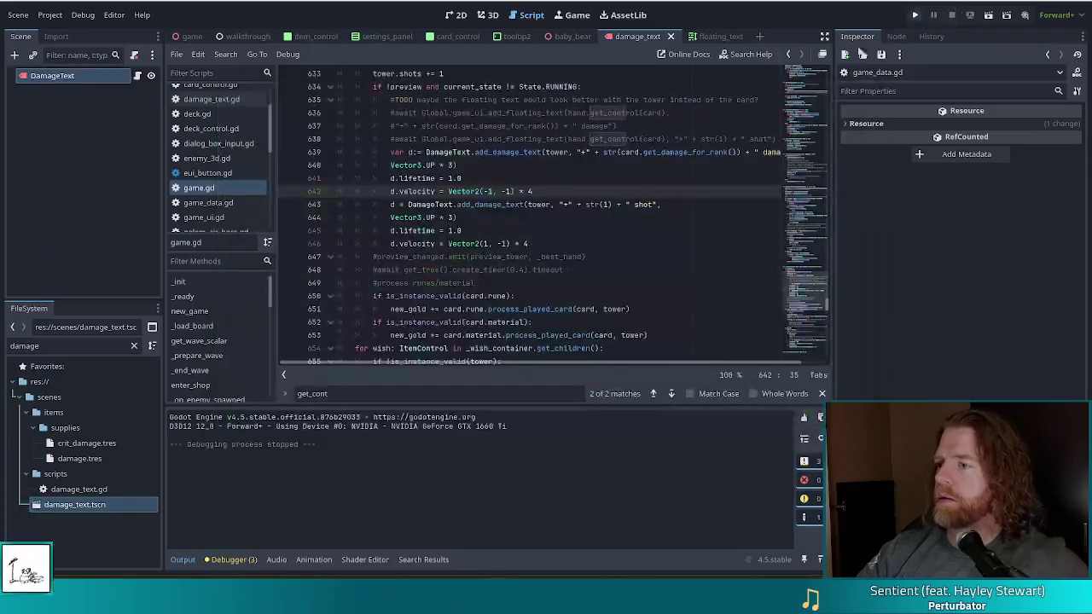
left_click(589, 238)
scroll(490, 222, "down", 6)
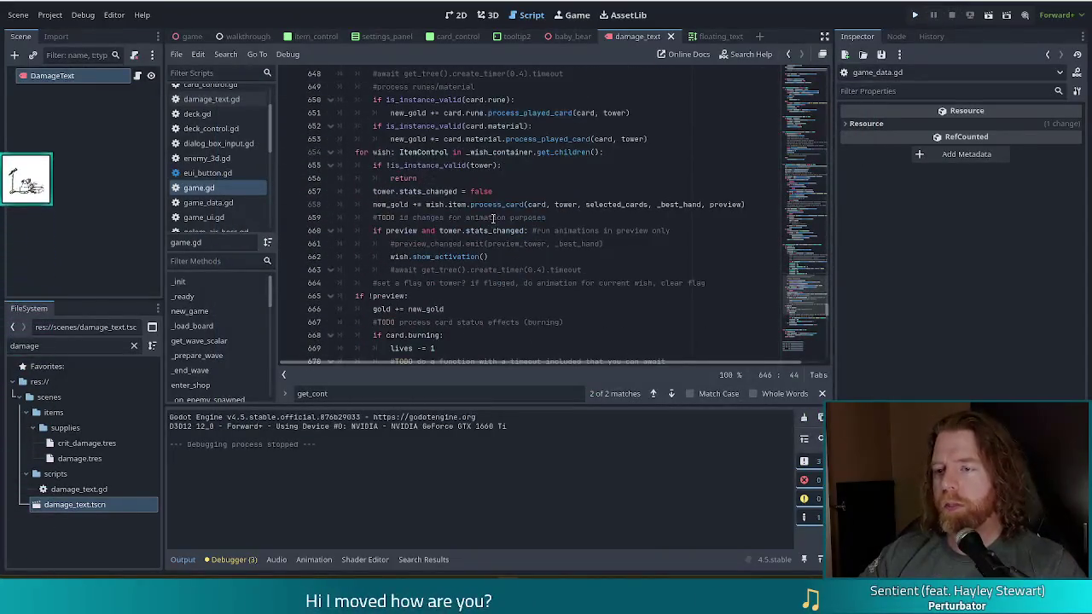
scroll(493, 218, "down", 2)
left_click_drag(559, 296, 522, 296)
type("1")
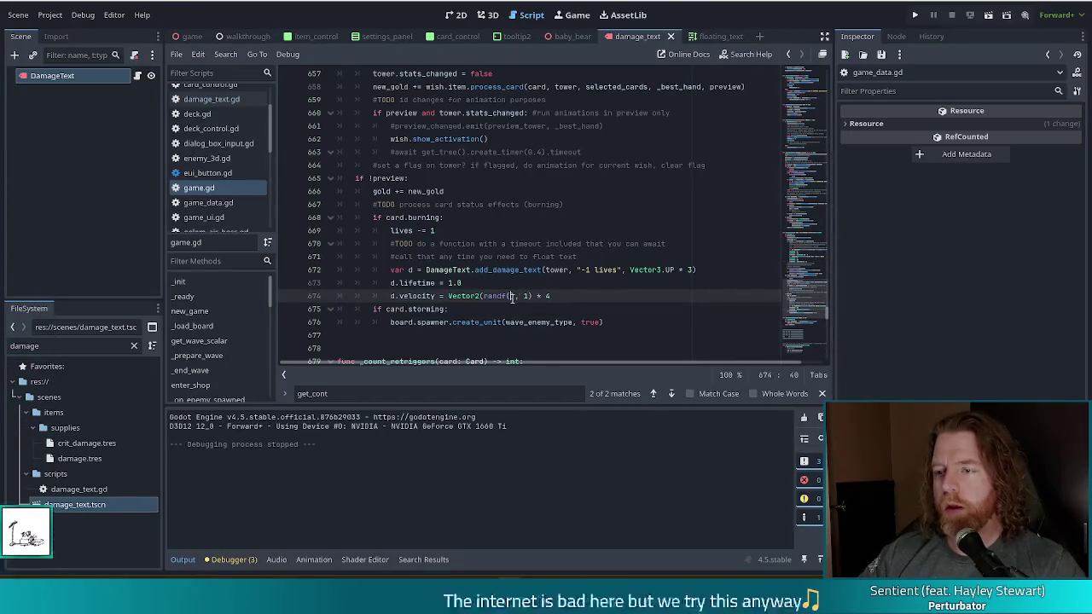
key("ctrl+z")
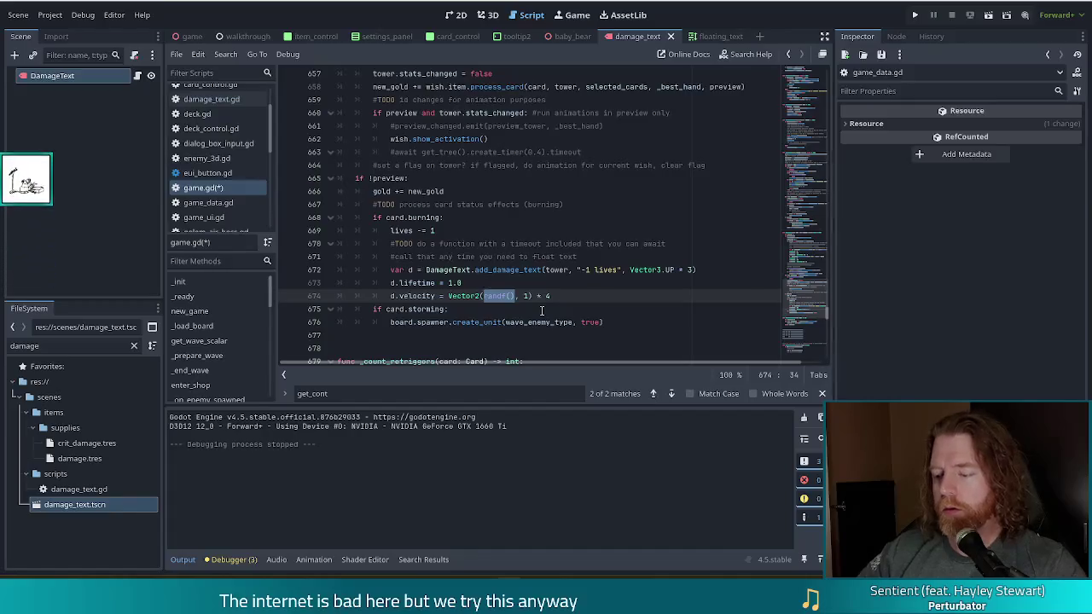
type("0")
key("ctrl+s")
key("F5")
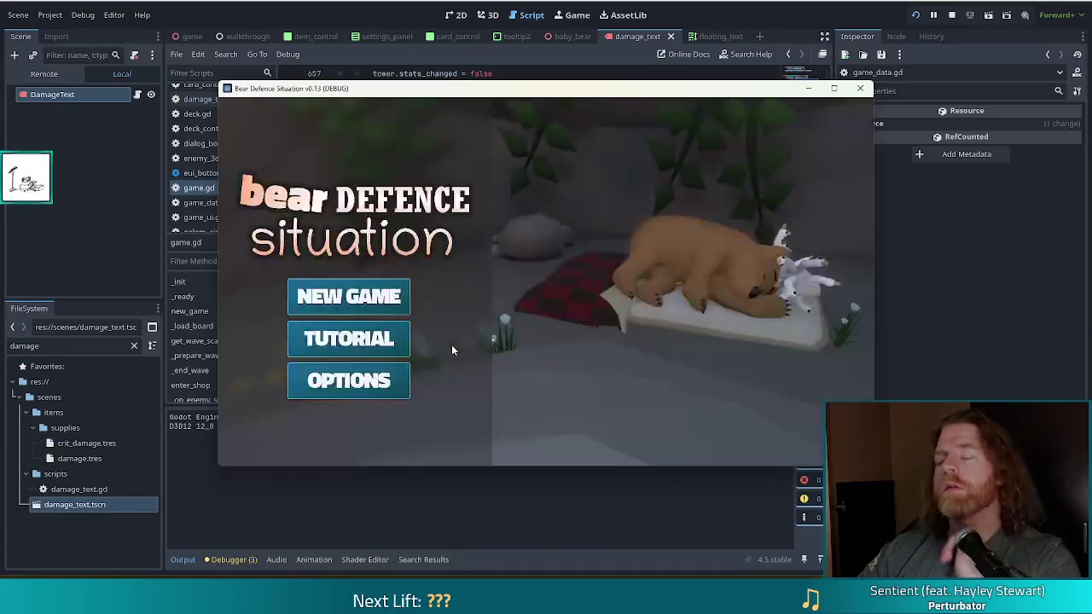
- Start a new game and enter 'set_enemy golem_fire' in the in-game console
left_click(354, 305)
key("grave")
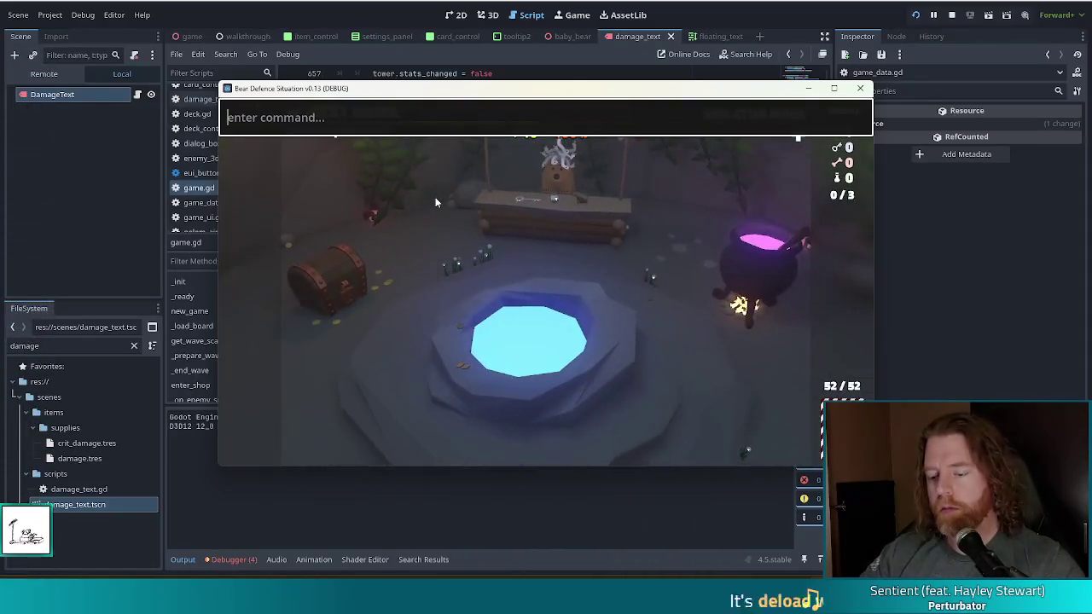
type("set_enemy golem_fire")
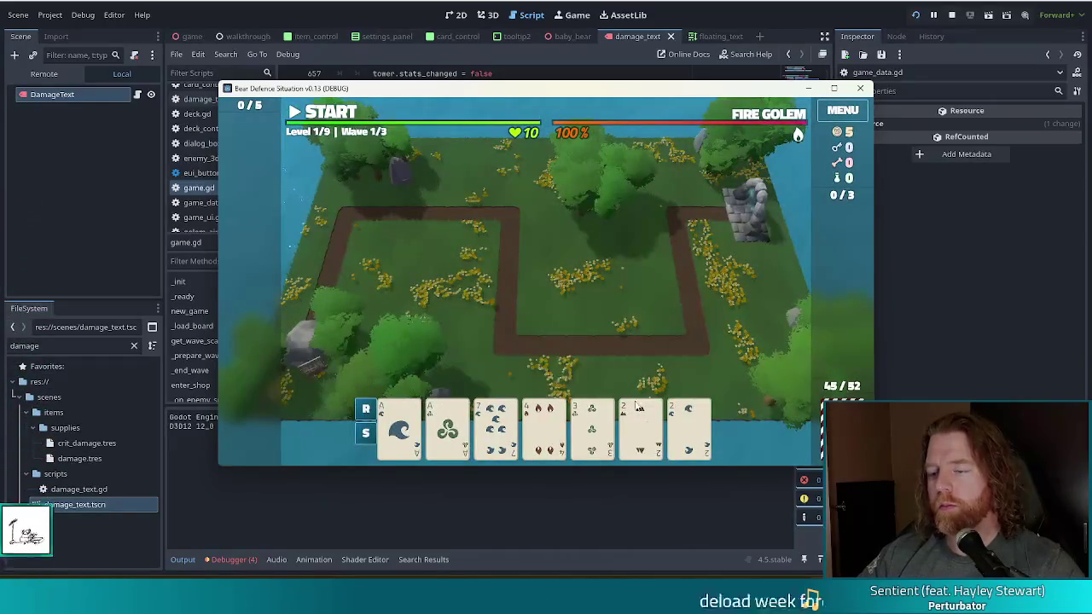
- Discard the 2 pair and other cards for new hands through waves 1 and 2
left_click(689, 427)
left_click(639, 427)
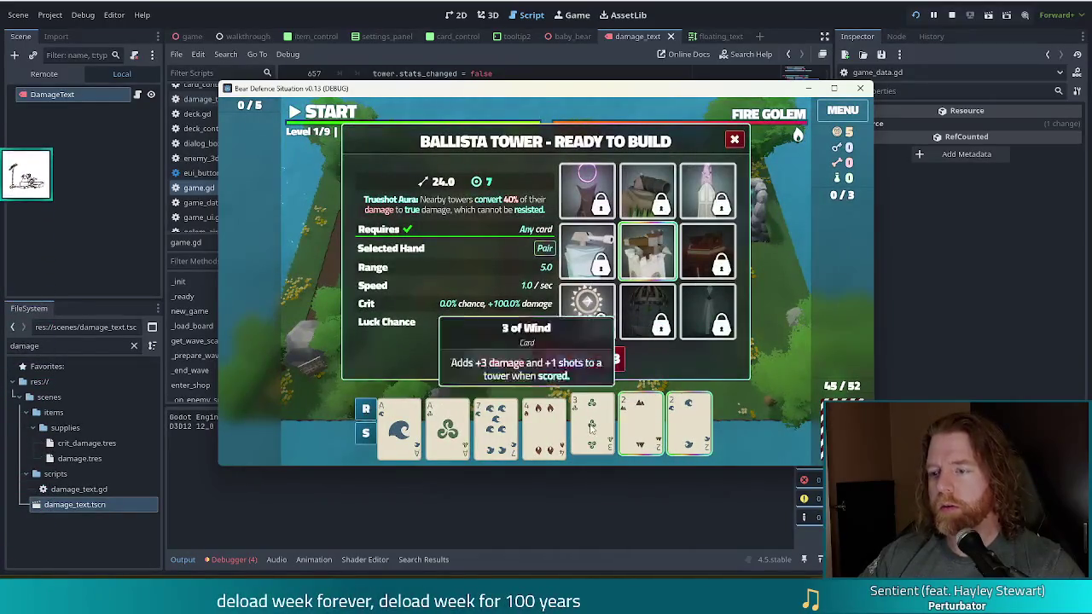
left_click(595, 358)
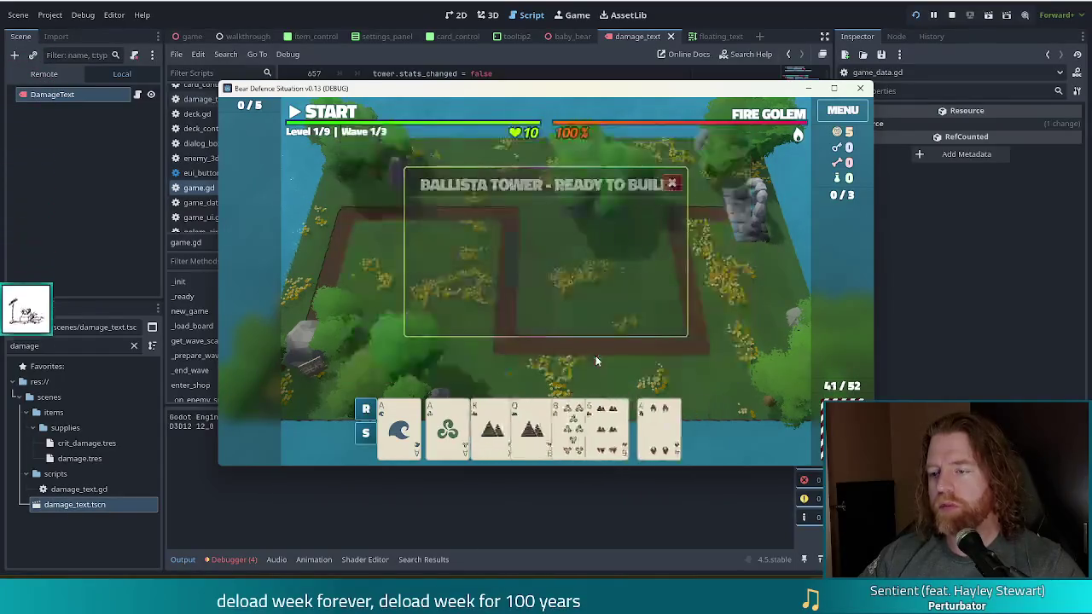
left_click(495, 426)
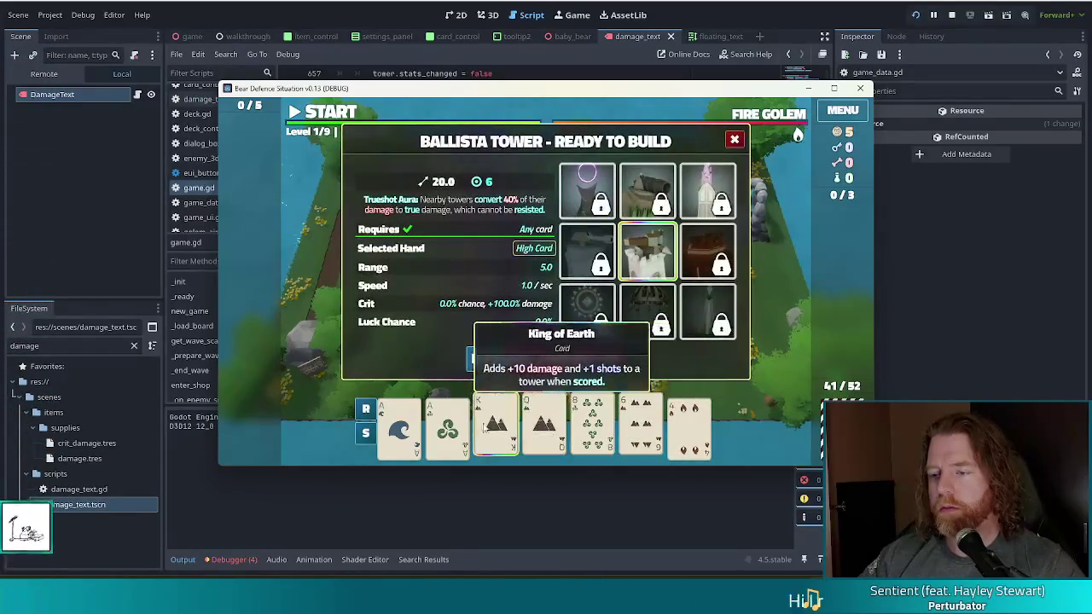
left_click(608, 360)
left_click(544, 426)
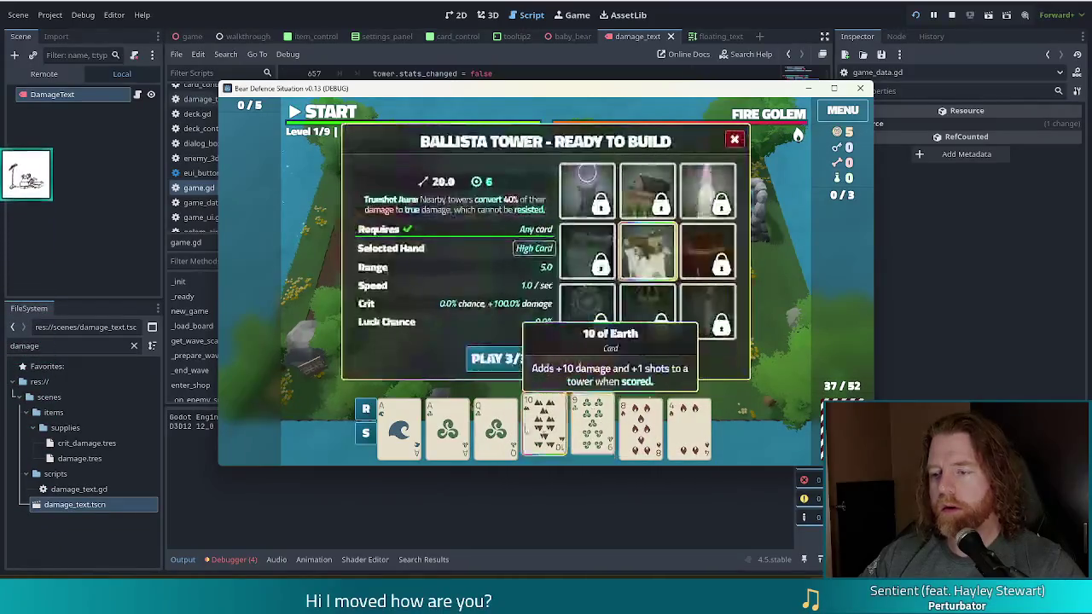
left_click(597, 359)
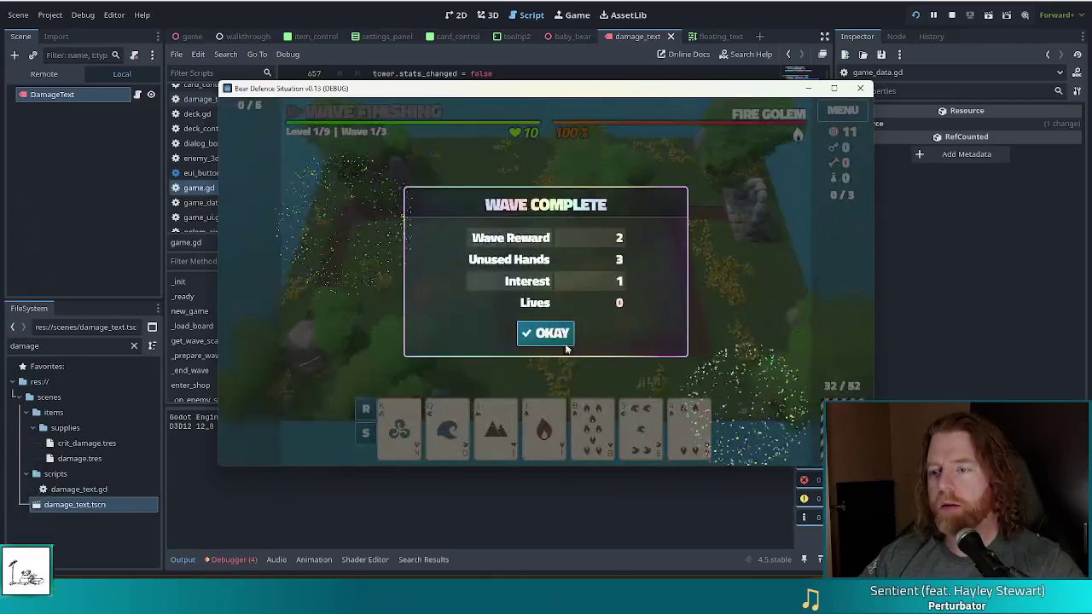
left_click(555, 334)
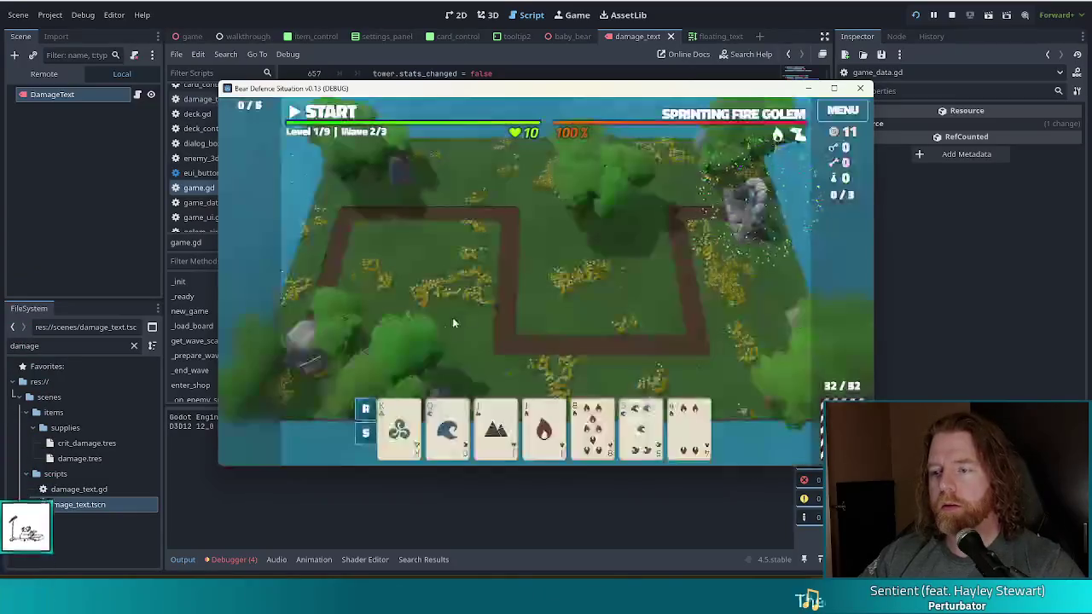
left_click(447, 427)
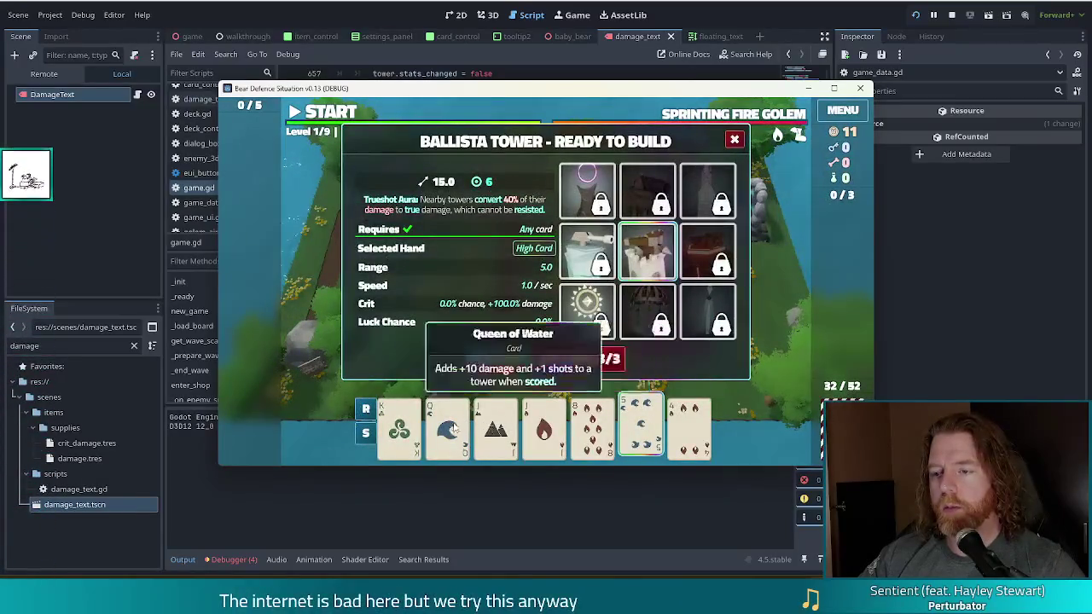
left_click(597, 359)
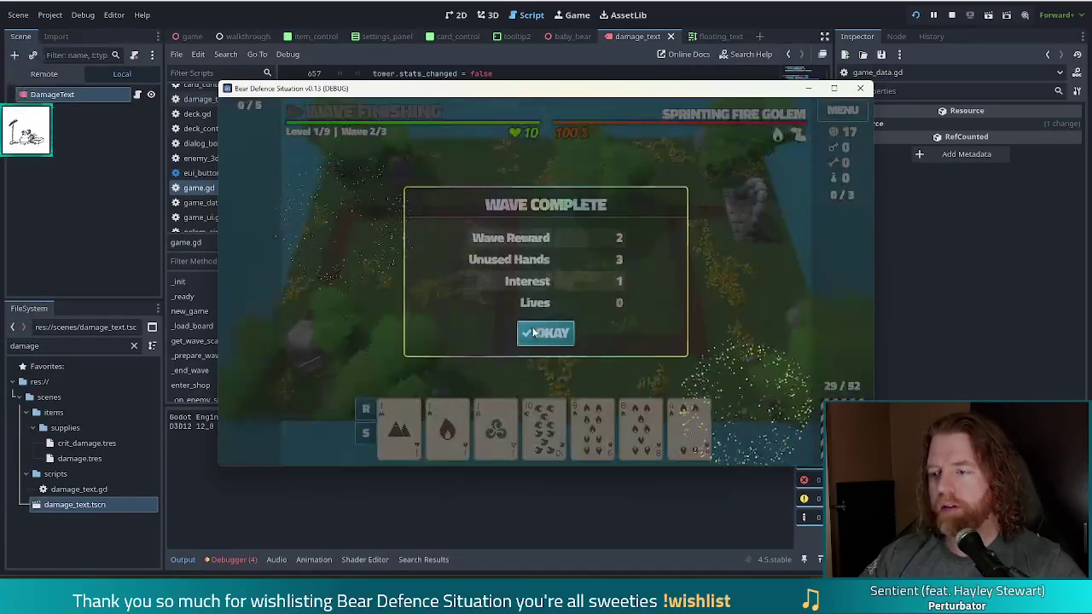
left_click(546, 333)
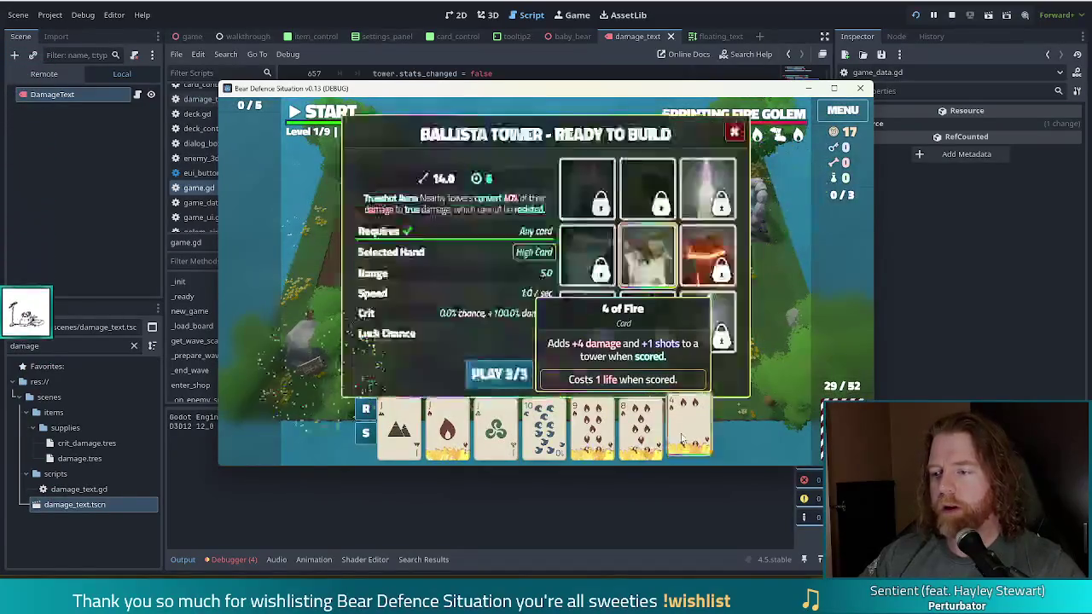
- Build two Ballista towers side by side on the map, the second from a 7
left_click(475, 287)
left_click(564, 269)
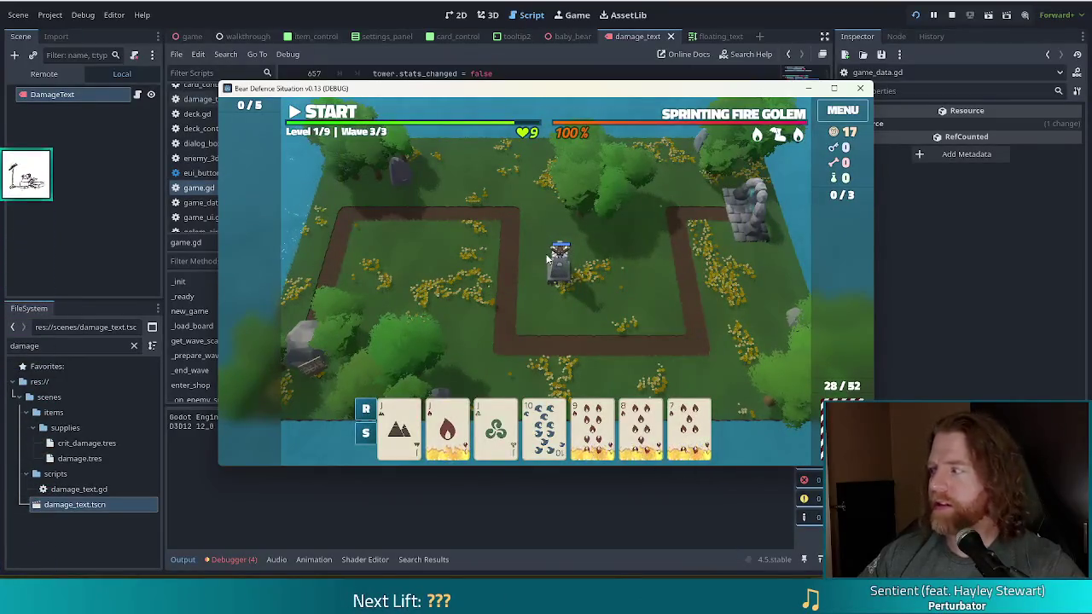
left_click(691, 430)
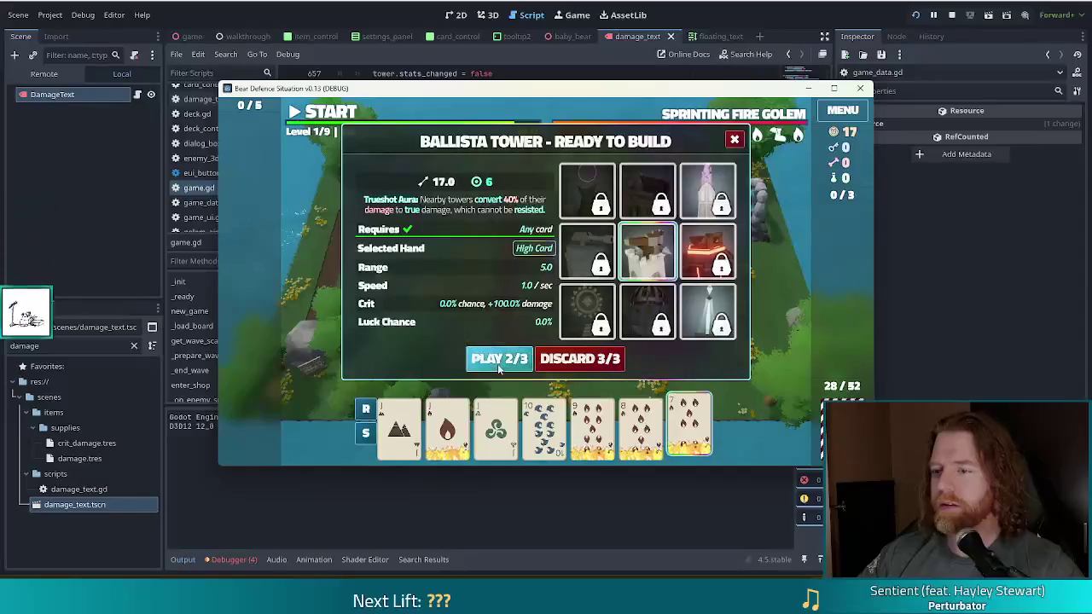
left_click(499, 359)
left_click(626, 276)
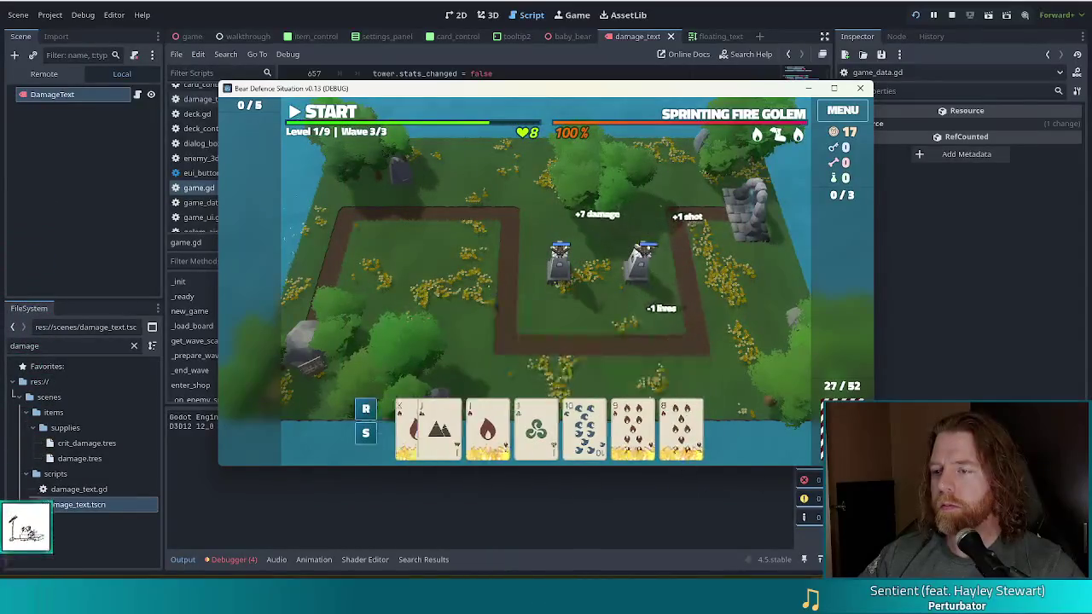
- Place a third Ballista at the left path corner with the Jack pair, then stop the game
left_click(446, 423)
left_click(495, 422)
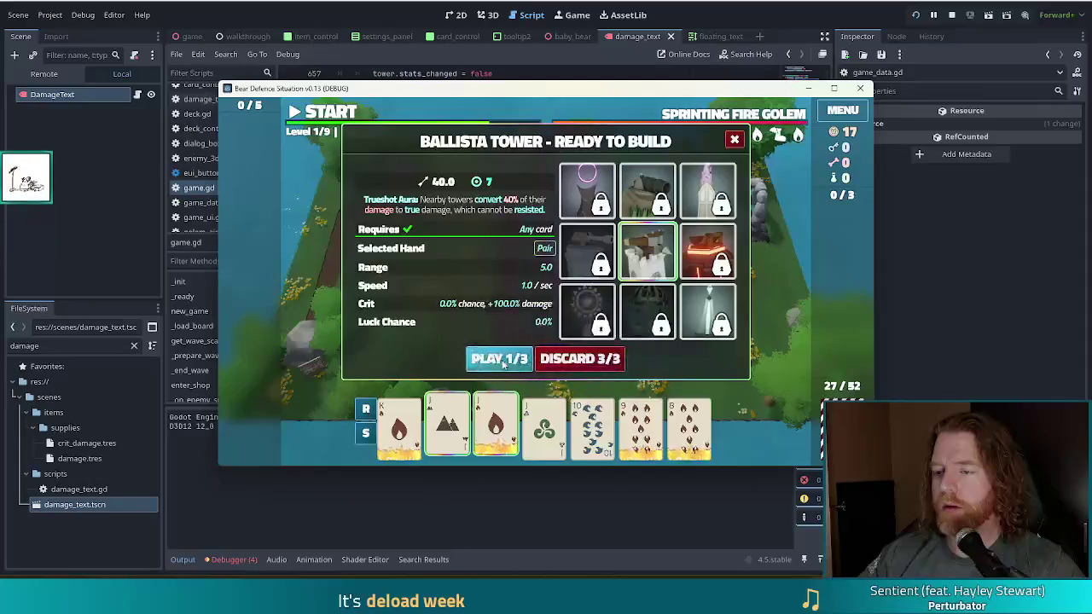
left_click(502, 360)
left_click(474, 258)
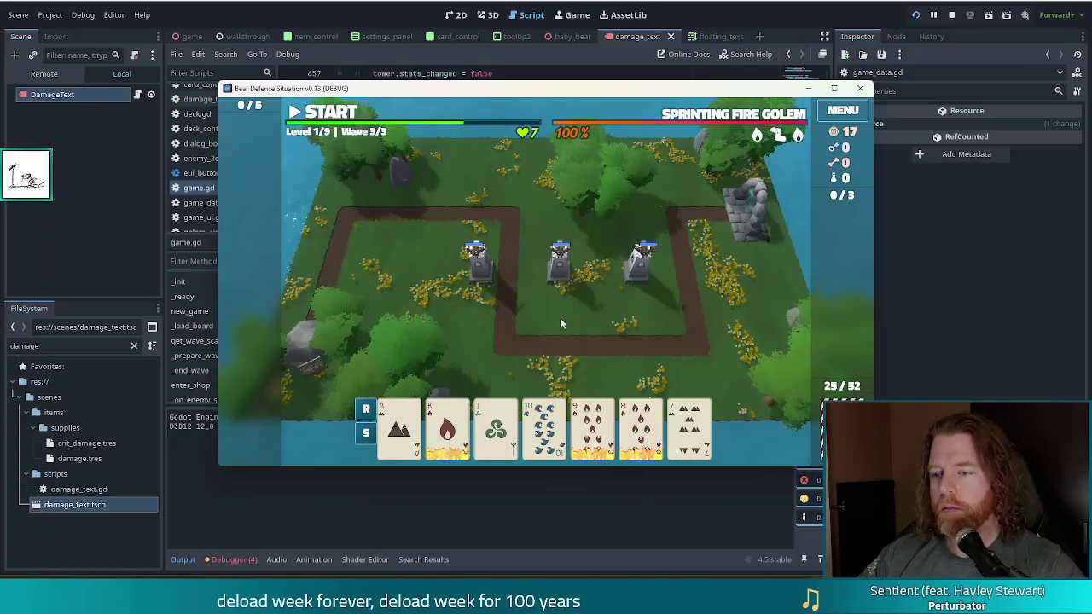
left_click(690, 431)
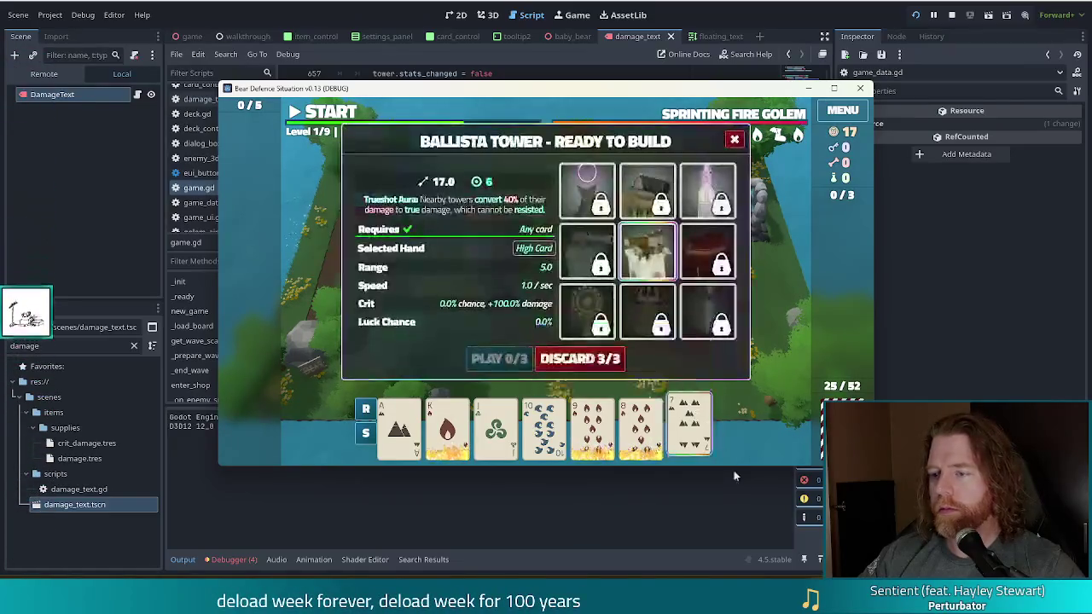
left_click(689, 427)
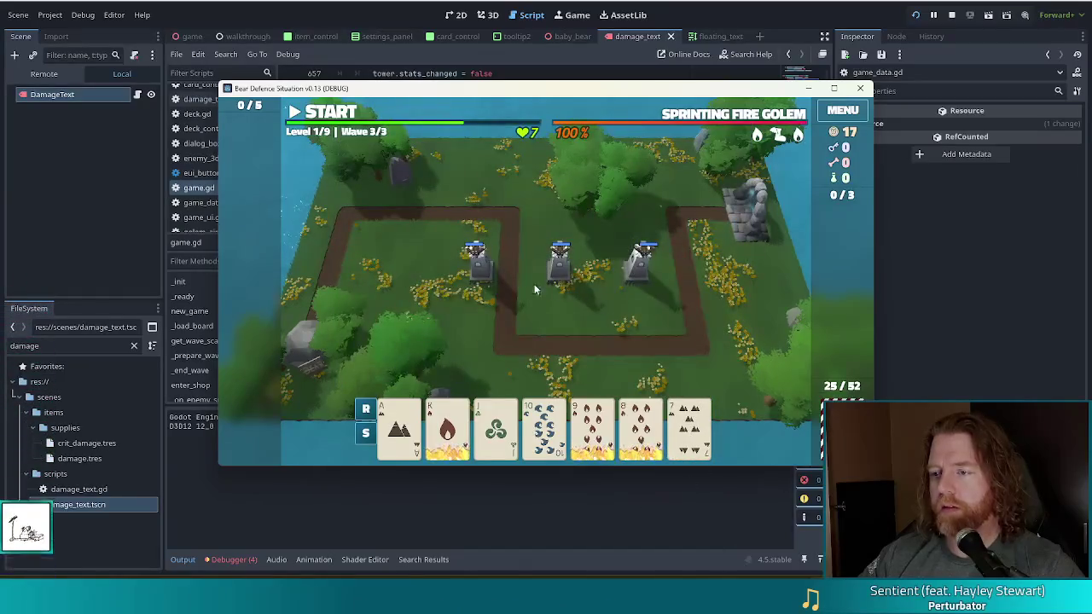
left_click(952, 15)
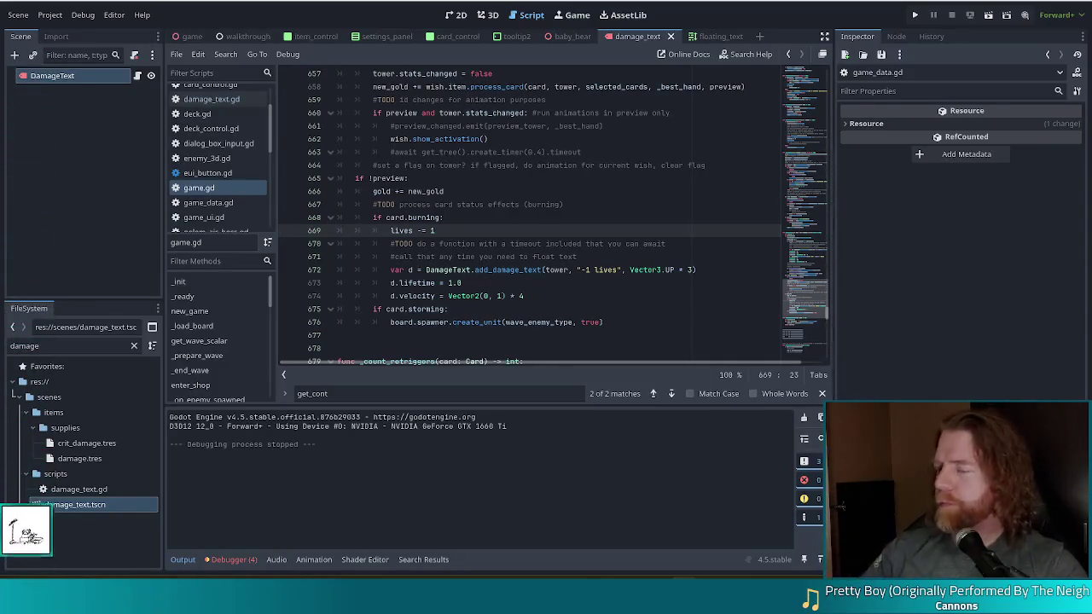
- Go over velocity lines 674, 646 and 642 in game.gd, then open damage_text.gd
left_click(421, 296)
type("8")
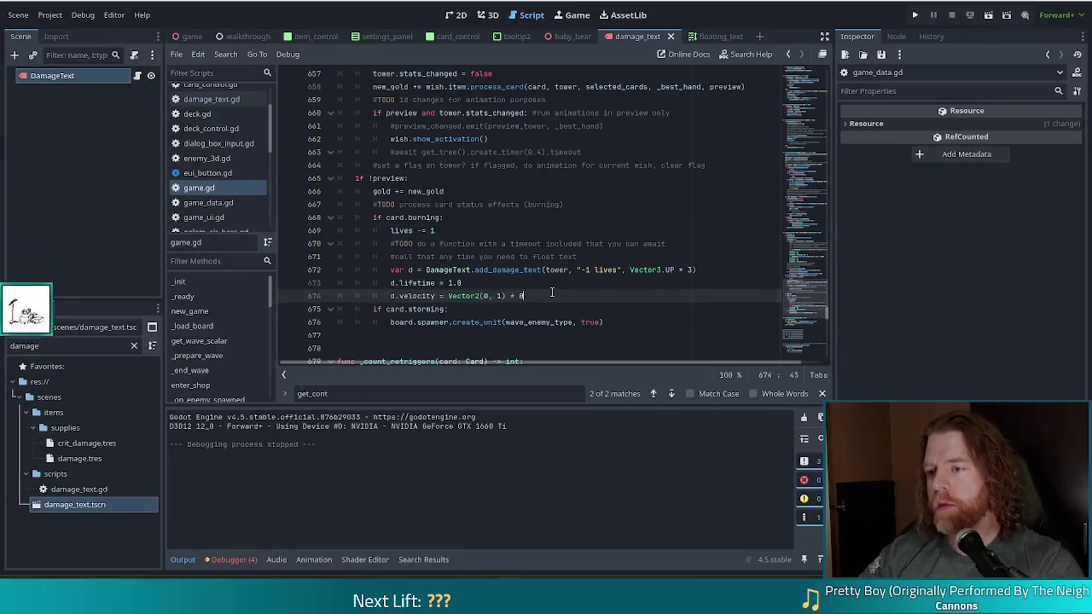
scroll(681, 244, "up", 3)
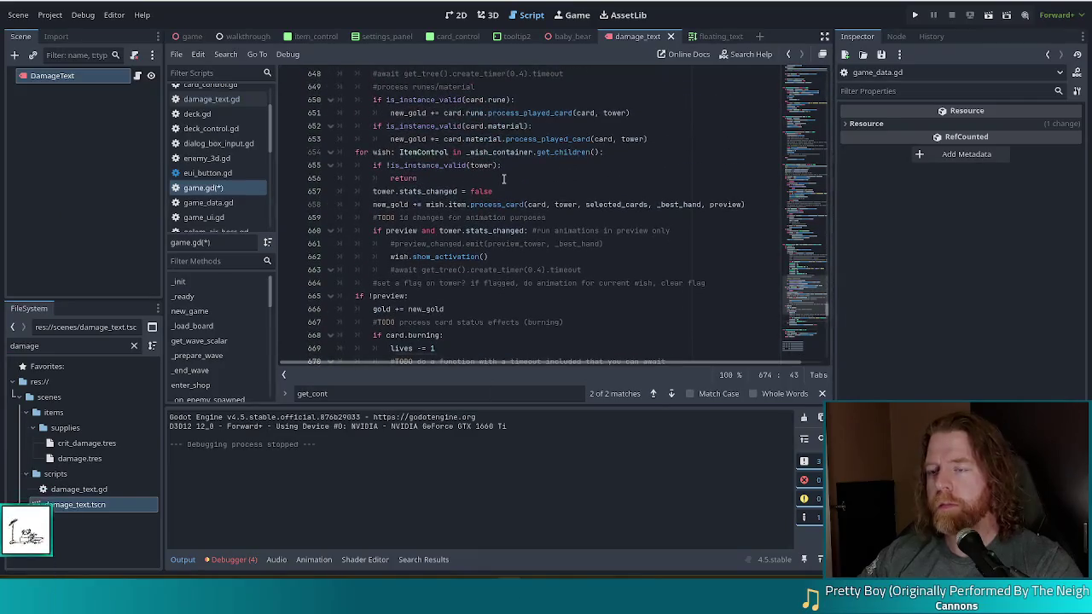
scroll(503, 178, "up", 2)
left_click(546, 126)
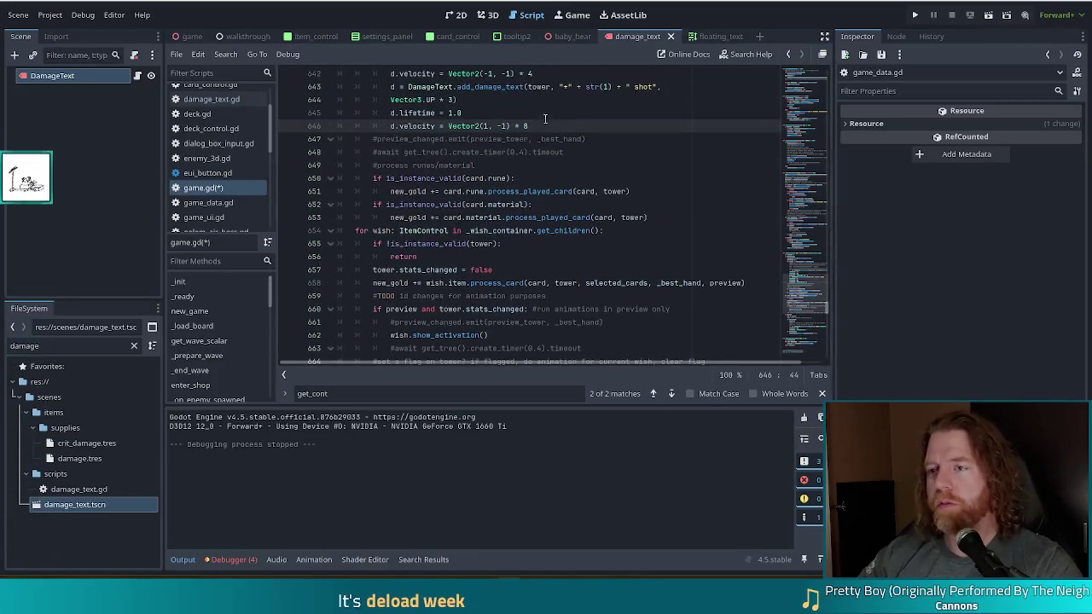
scroll(544, 118, "up", 2)
left_click(551, 153)
type("8")
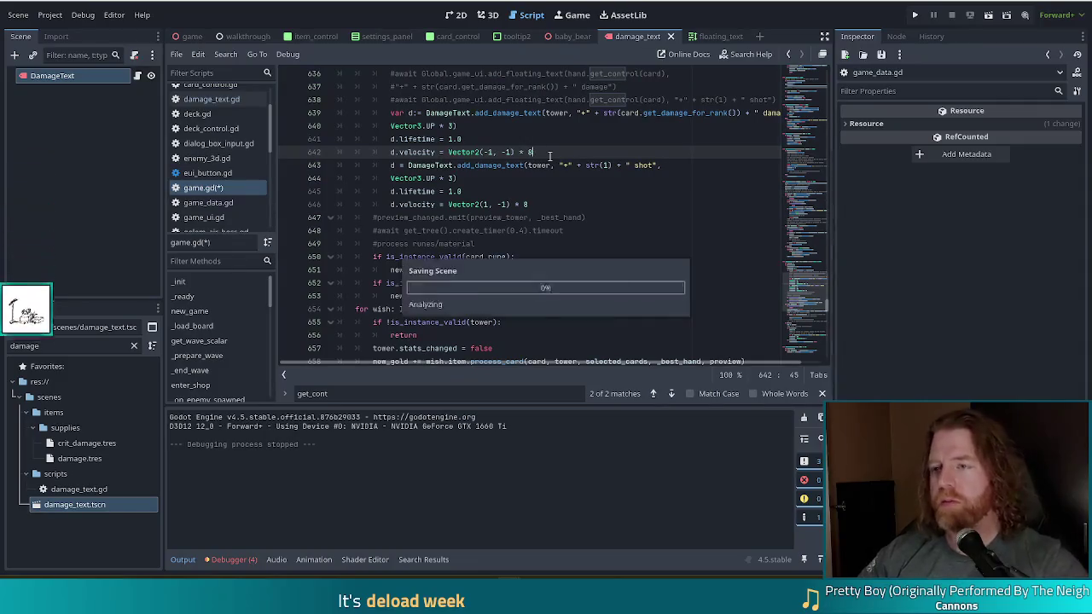
left_click(245, 101)
left_click(512, 189)
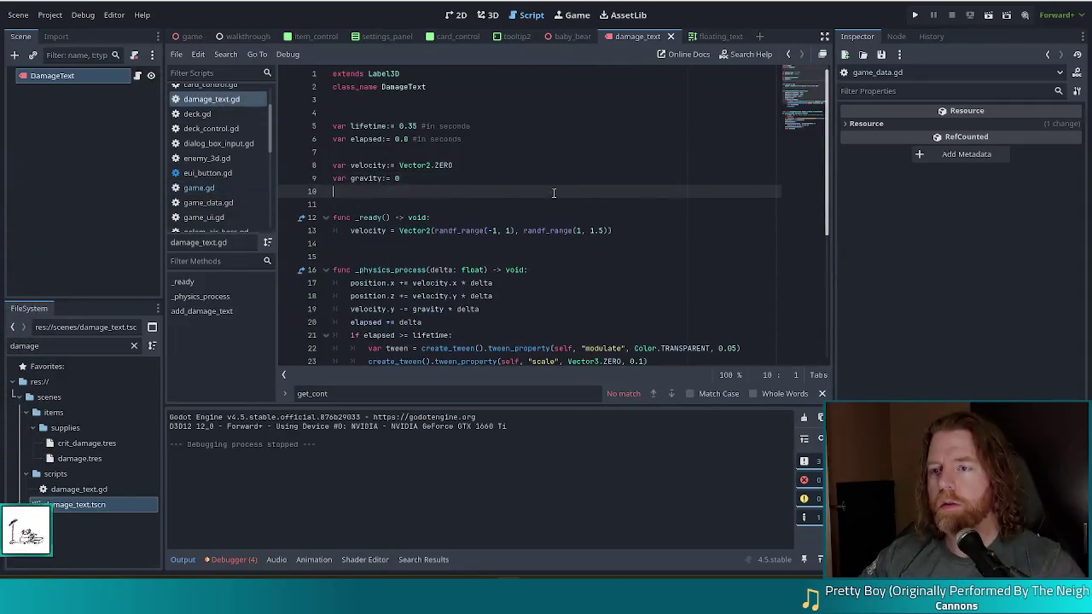
- Add 'velocity *= 0.5' damping to damage_text.gd's _physics_process, save, and run the project
scroll(545, 239, "down", 3)
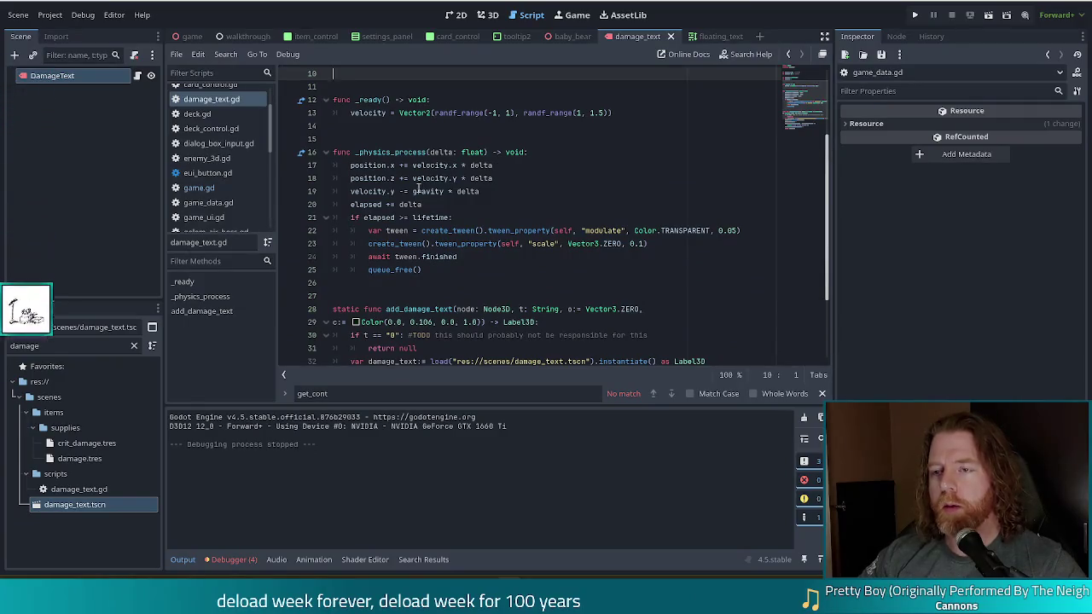
left_click(487, 203)
key("ctrl+shift+Return")
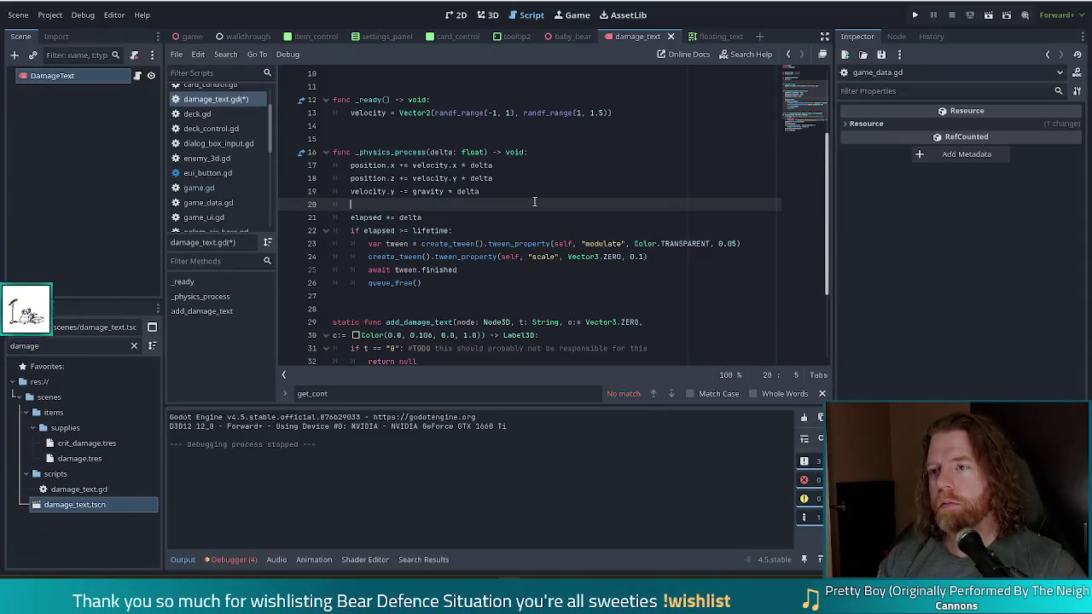
type("velocity *")
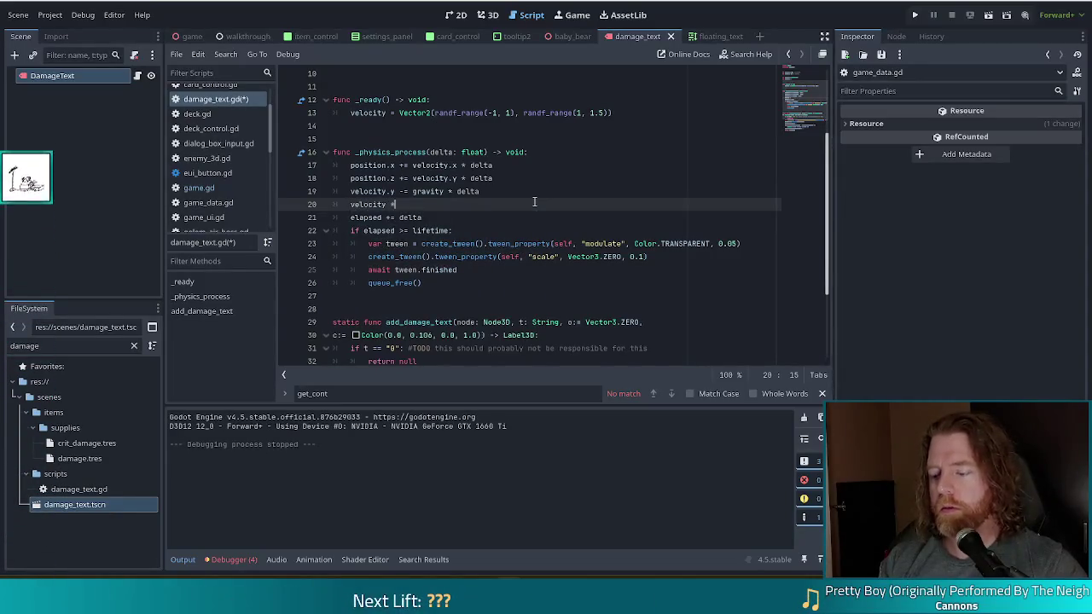
type("=")
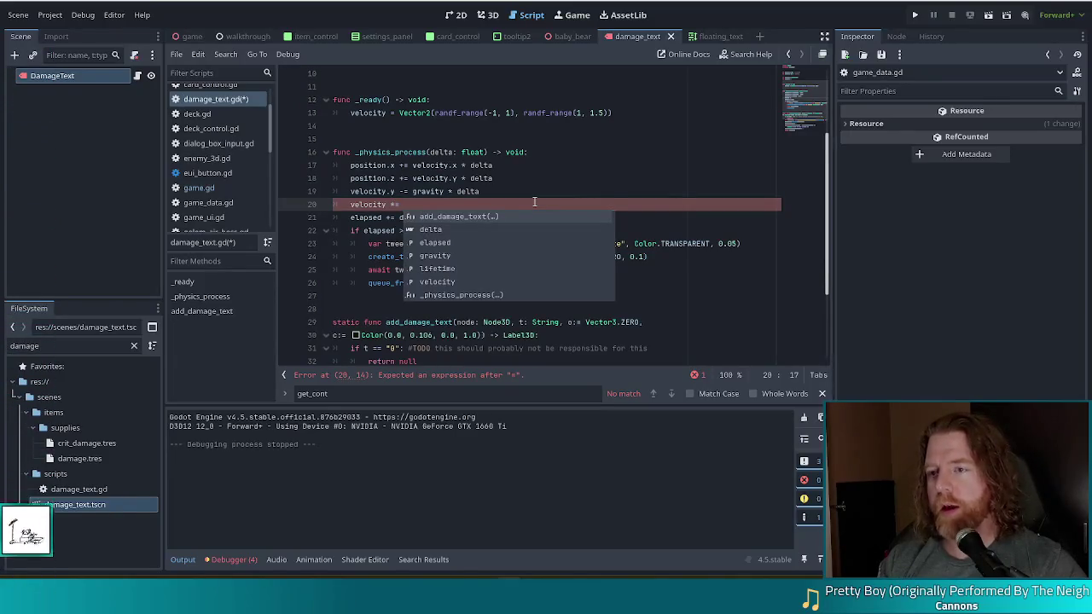
type("0.7")
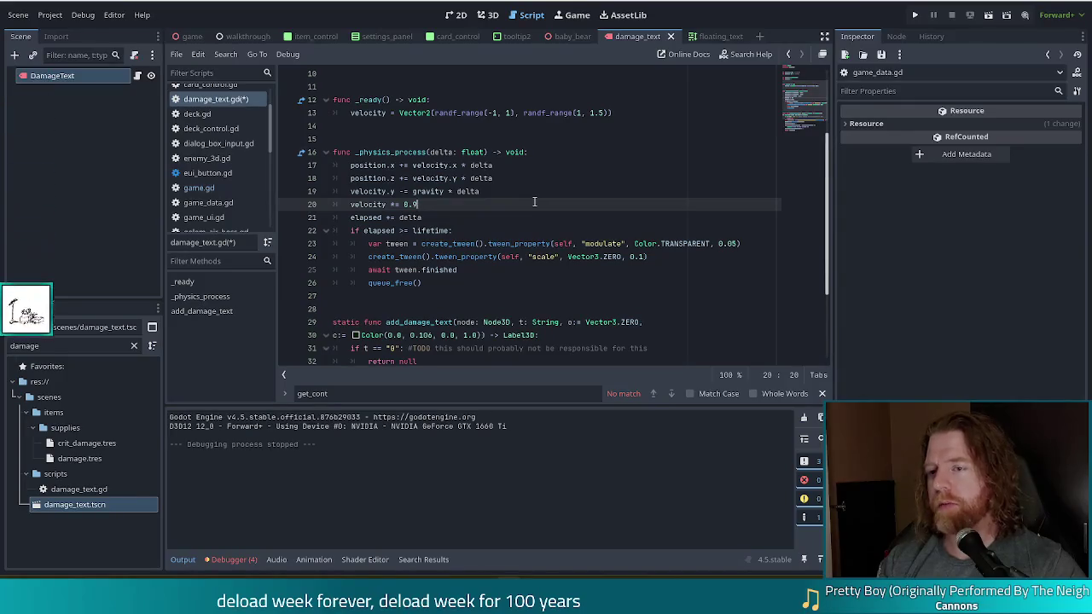
key("BackSpace")
type("7")
key("ctrl+s")
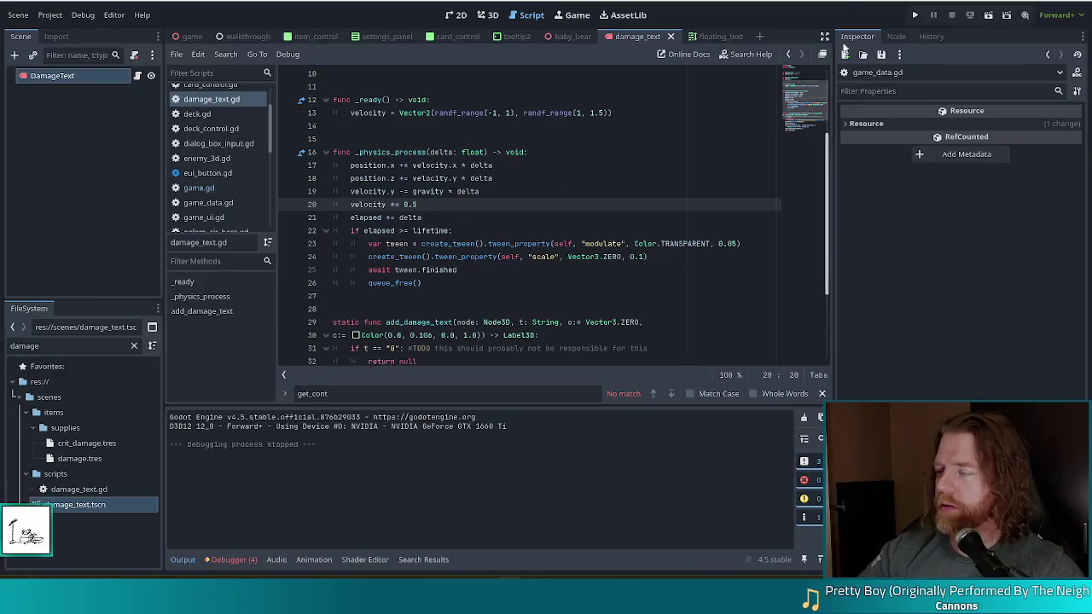
left_click(916, 21)
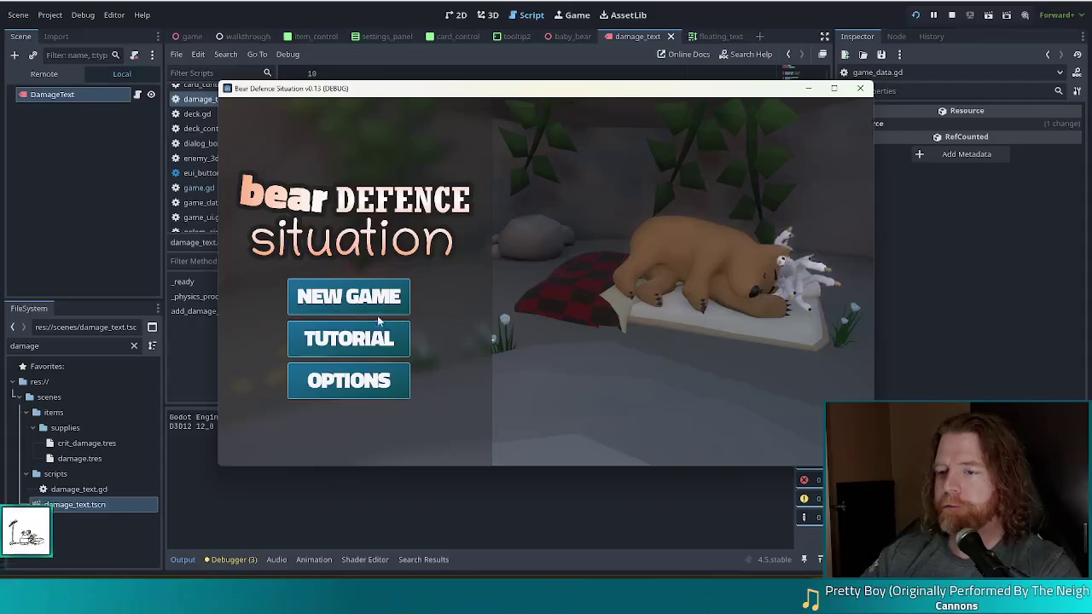
- Start a new game, place a Ballista with the Ace of Wind, then close the game with F8
left_click(346, 296)
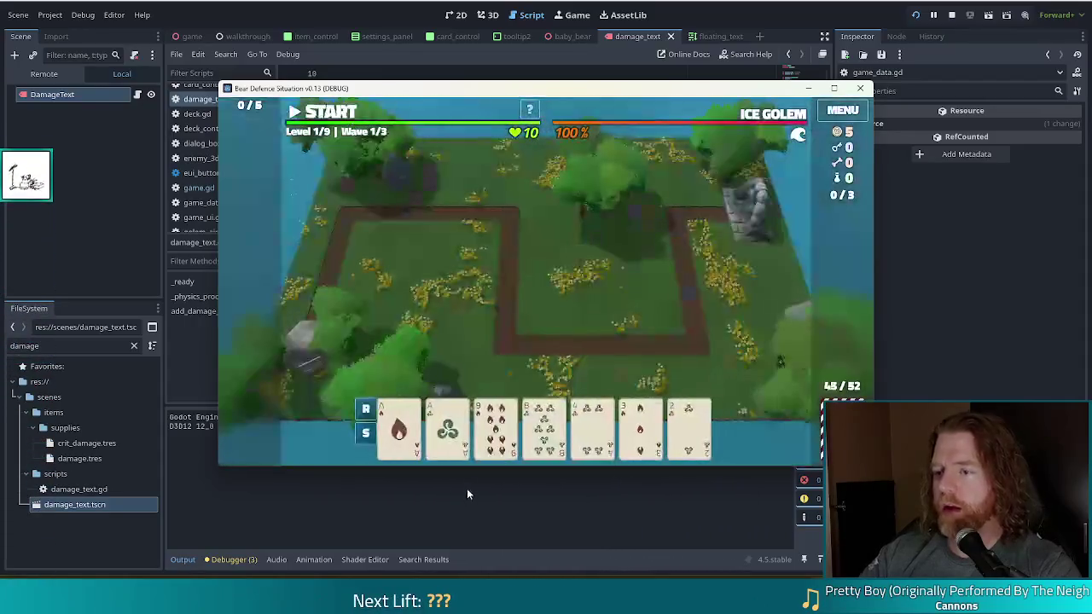
left_click(447, 426)
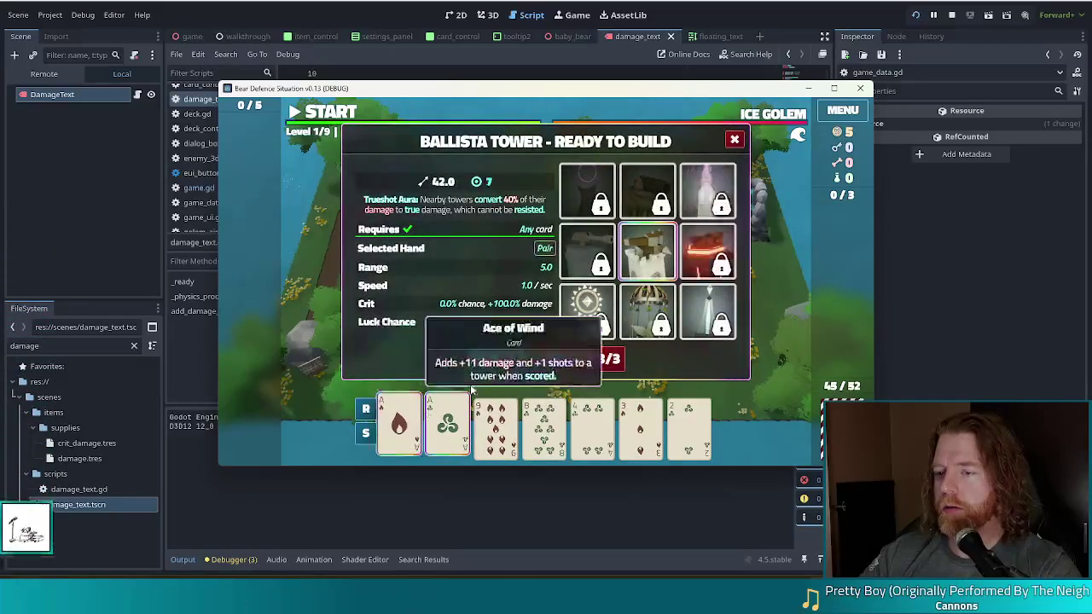
left_click(501, 362)
left_click(639, 282)
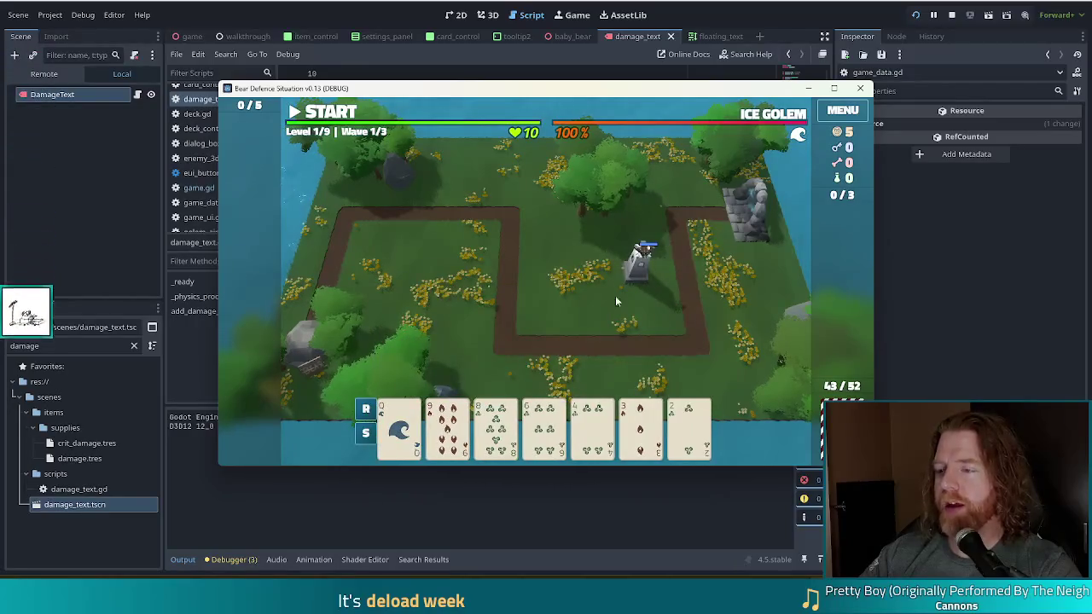
key("F8")
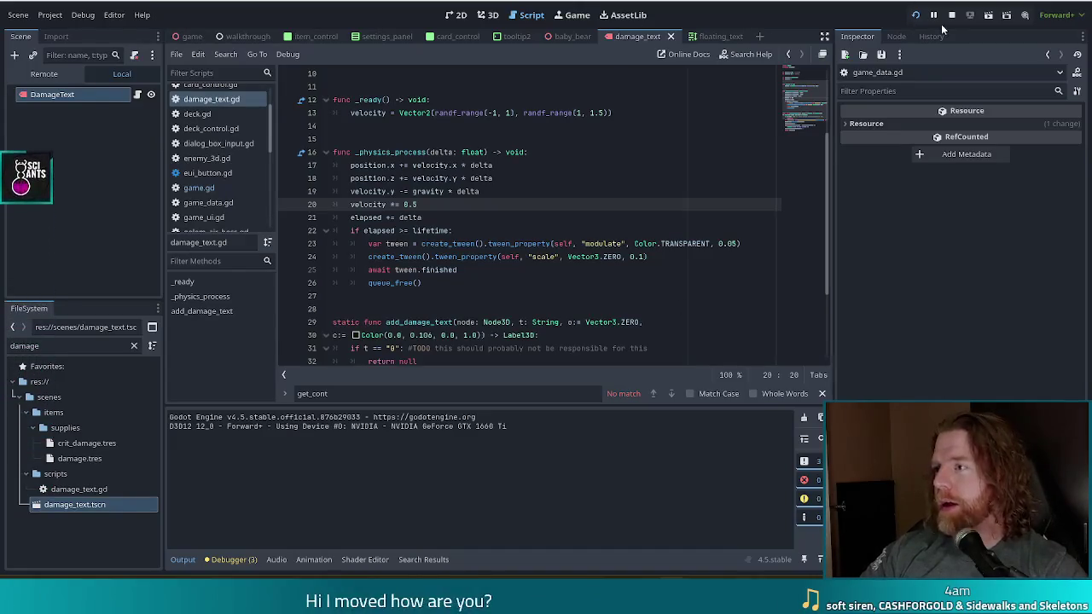
- Stop the game, hide the megoosea hat in the baby_bear scene, and relaunch the project
left_click(952, 17)
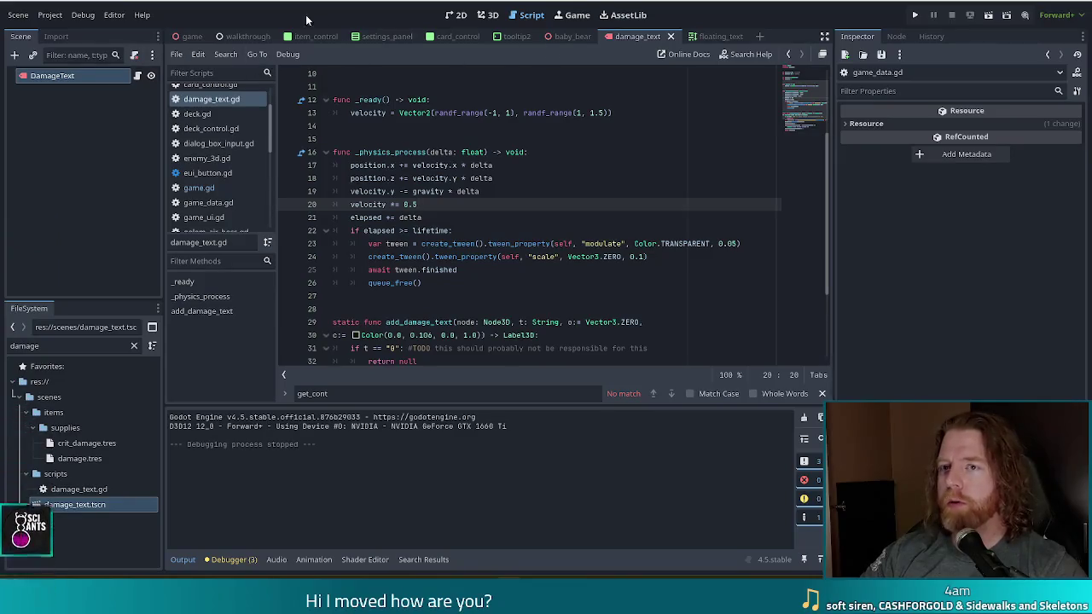
left_click(570, 35)
scroll(126, 157, "down", 3)
scroll(126, 158, "down", 6)
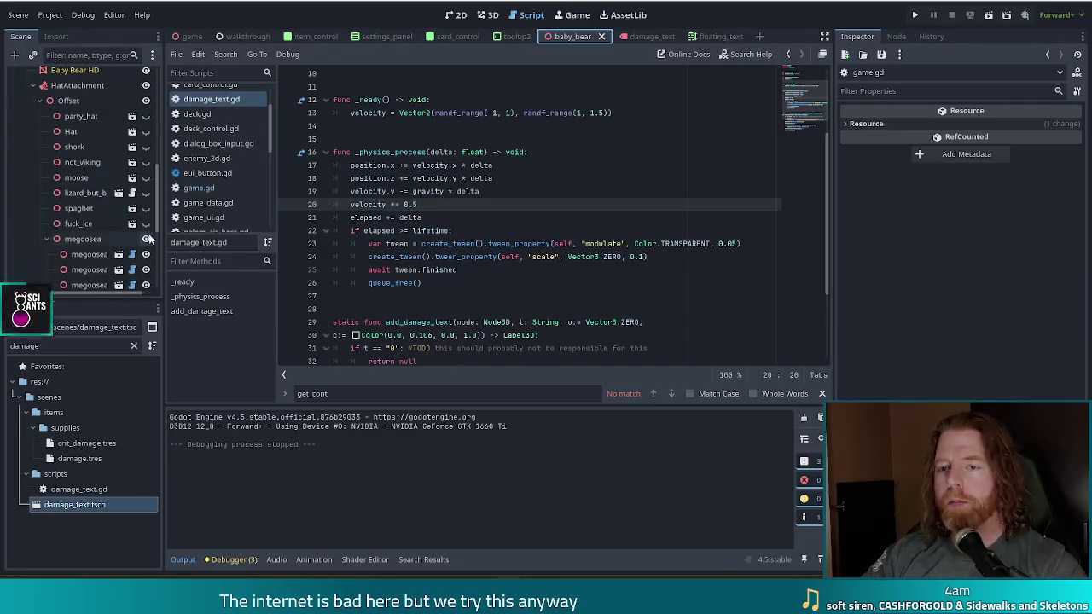
left_click(146, 239)
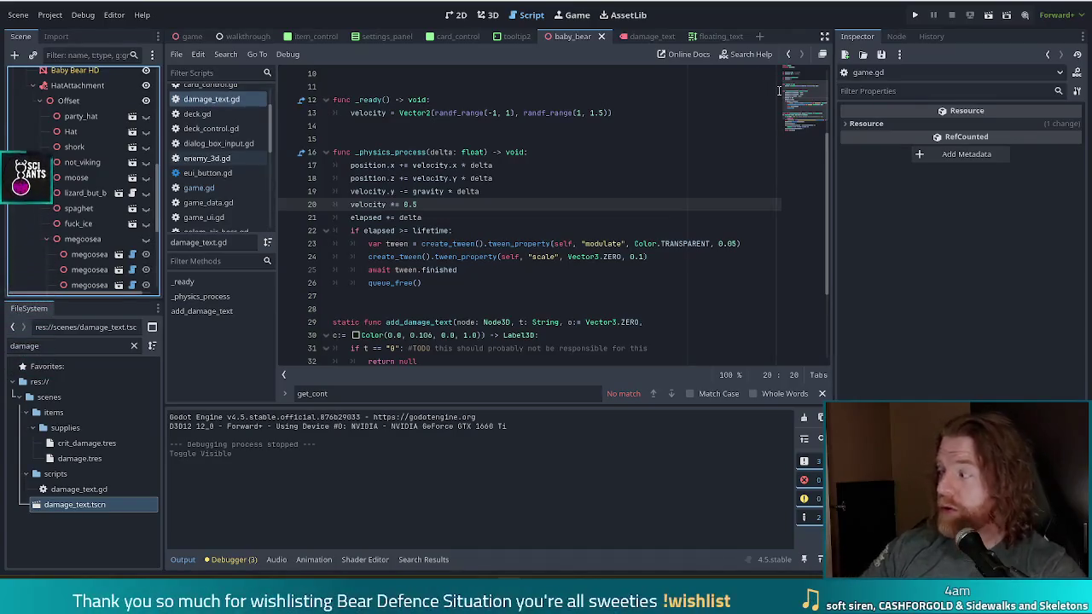
left_click(916, 15)
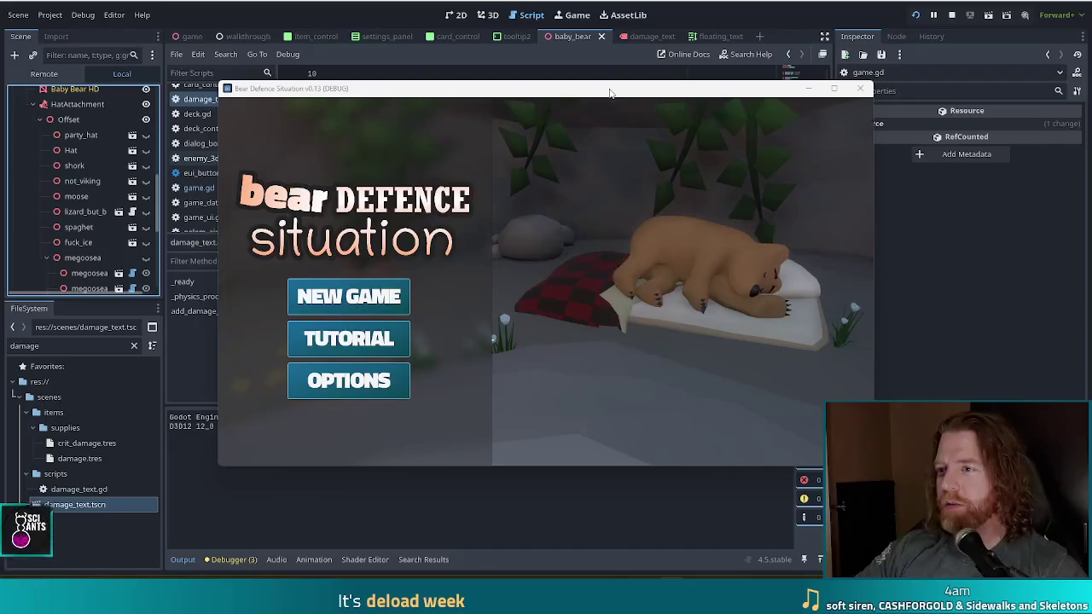
- Start a new game, open the bear's shop (Key, Bottle, Raspberries and Tea), then return to the editor
left_click_drag(599, 91, 537, 86)
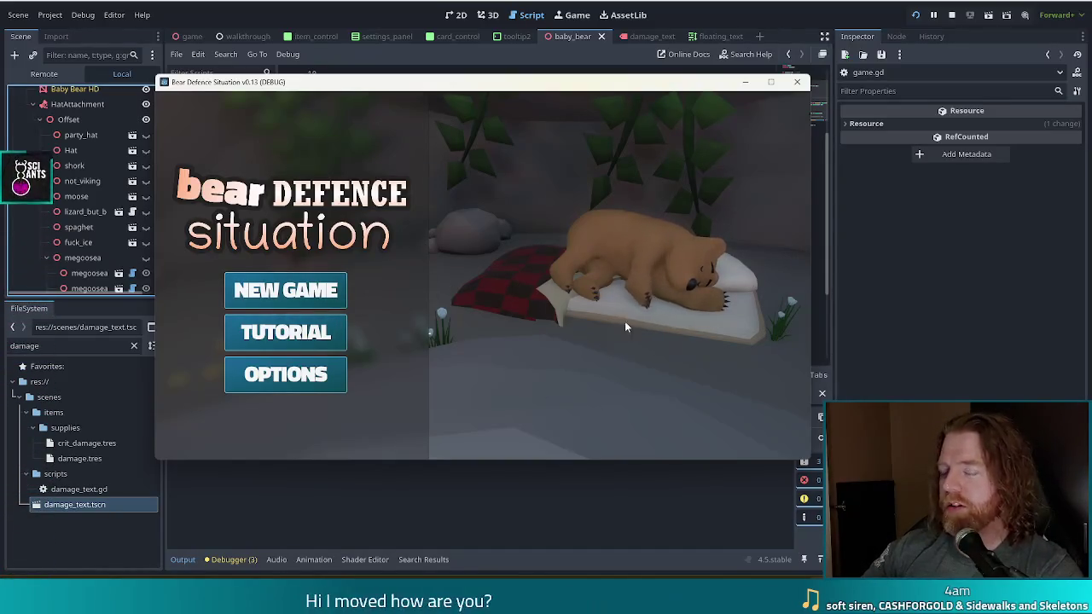
left_click(285, 290)
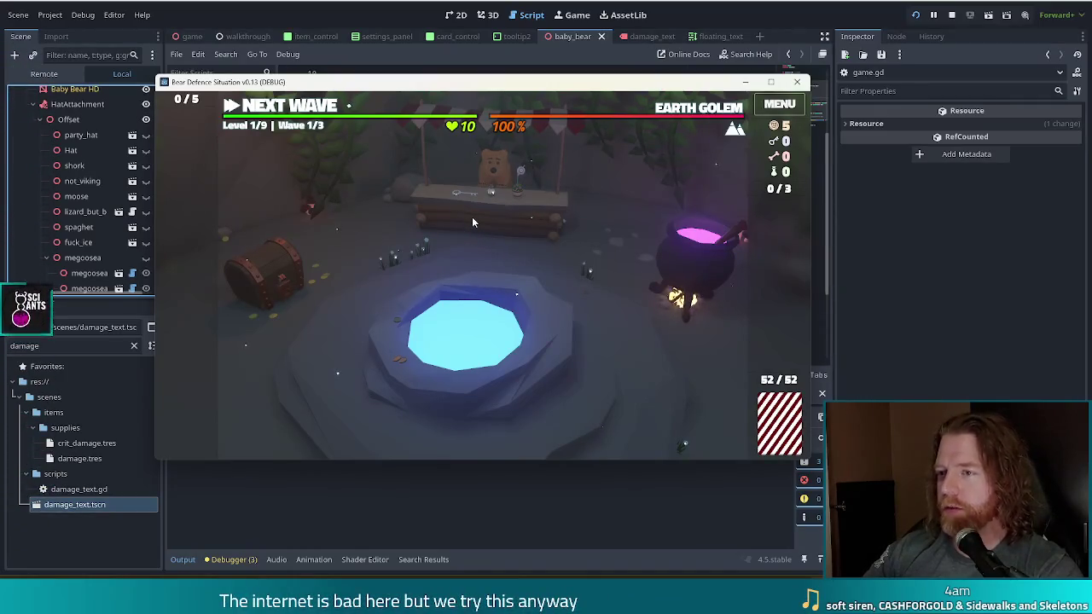
left_click(508, 218)
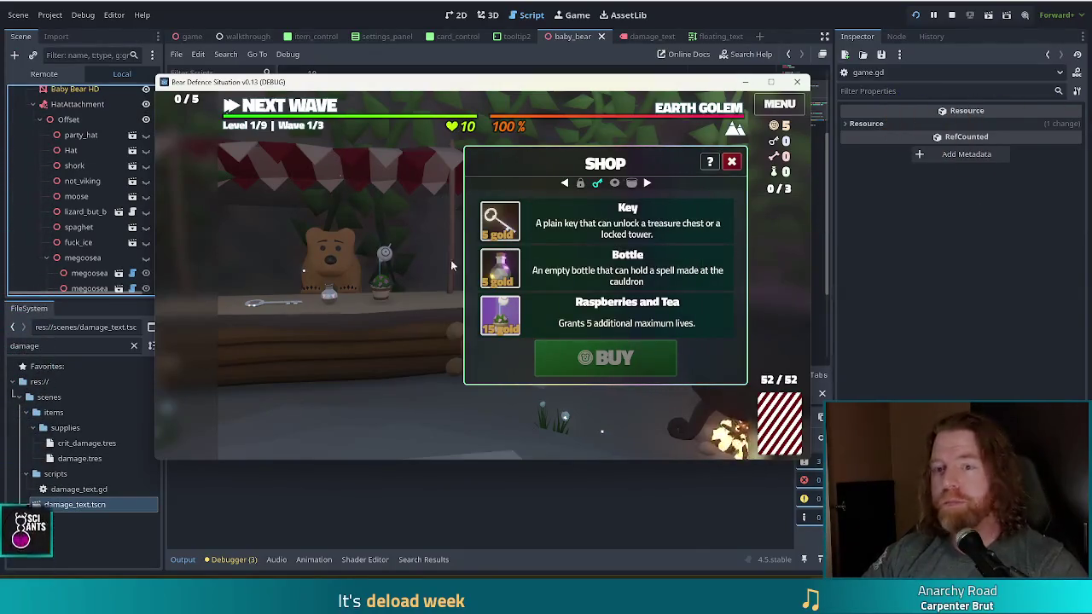
key("F8")
- Preview the party_hat, Hat, short and not_viking hats in-game, ending on the horned viking helmet
scroll(102, 198, "down", 3)
scroll(107, 192, "up", 3)
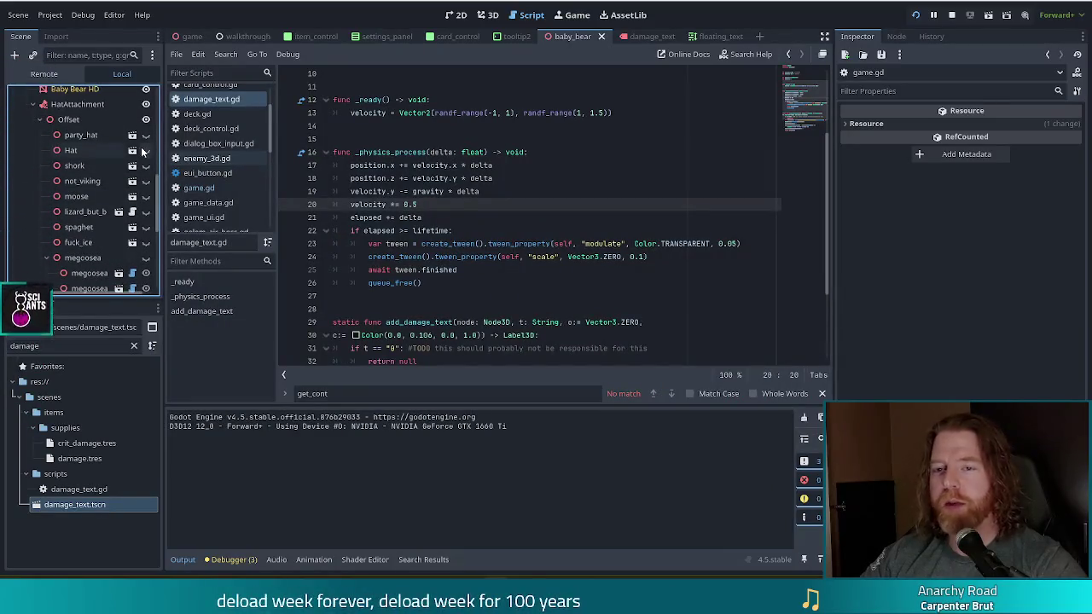
key("F5")
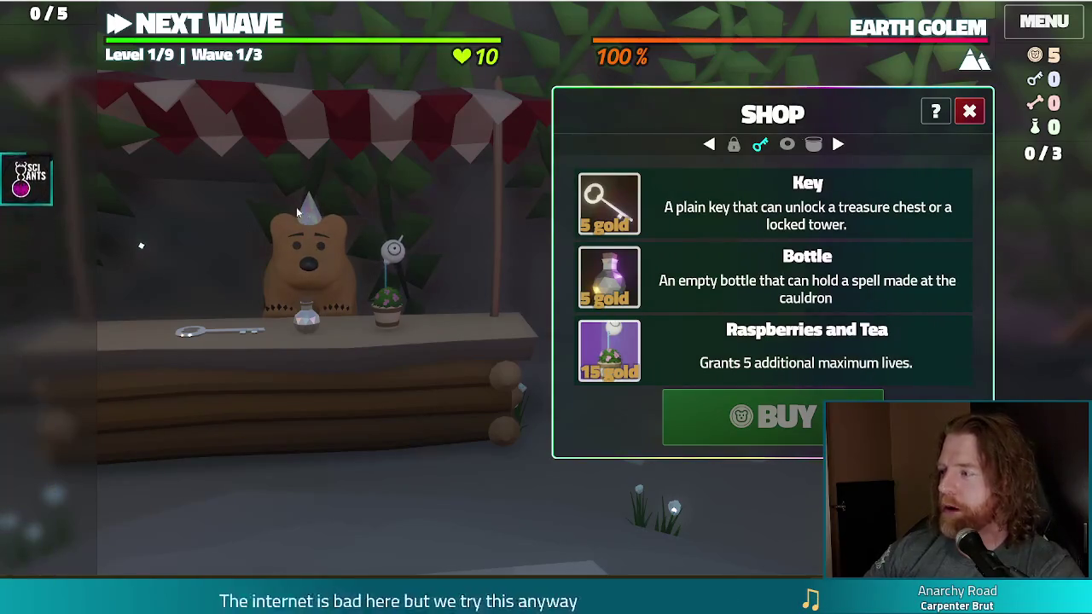
key("F8")
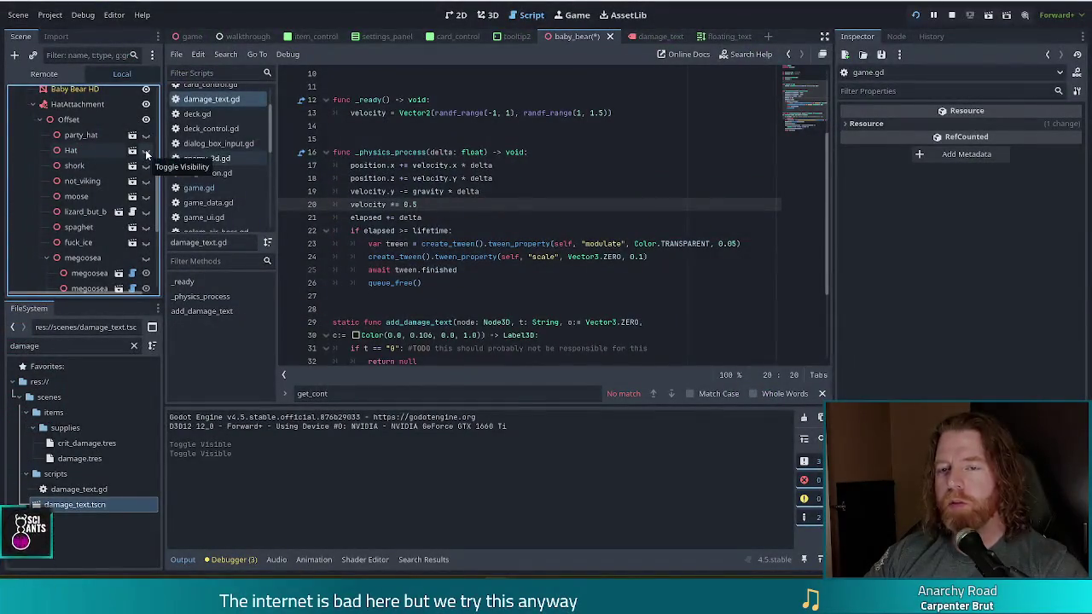
key("alt+Tab")
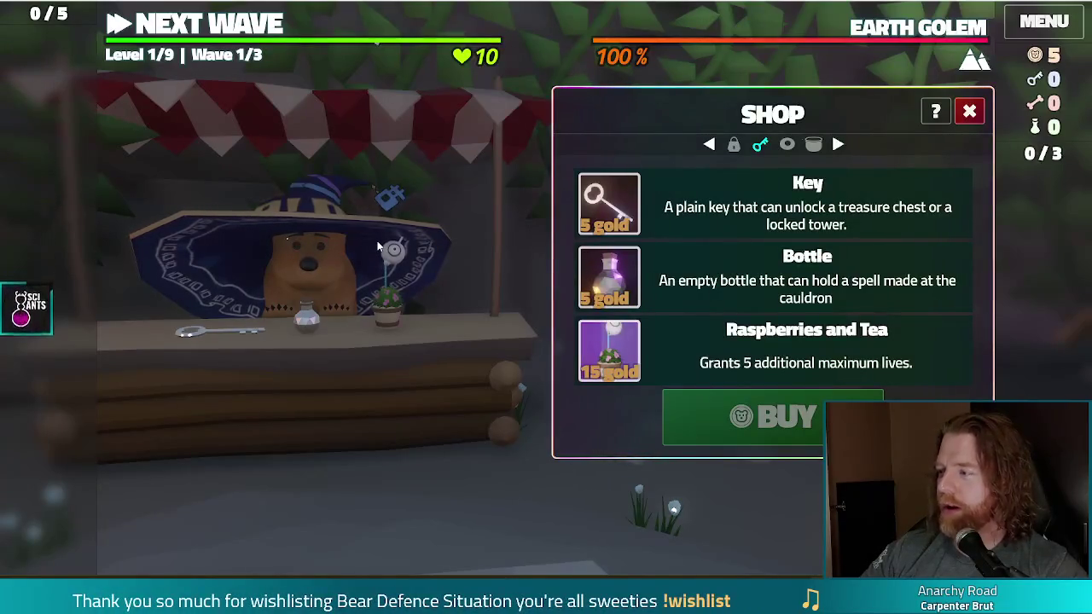
key("alt+Tab")
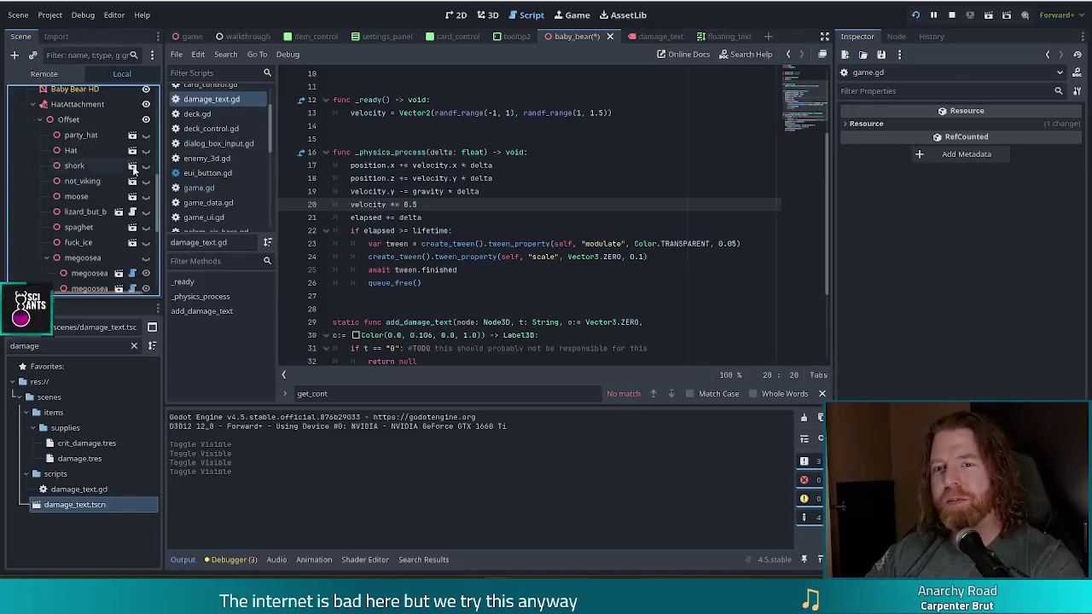
key("alt+Tab")
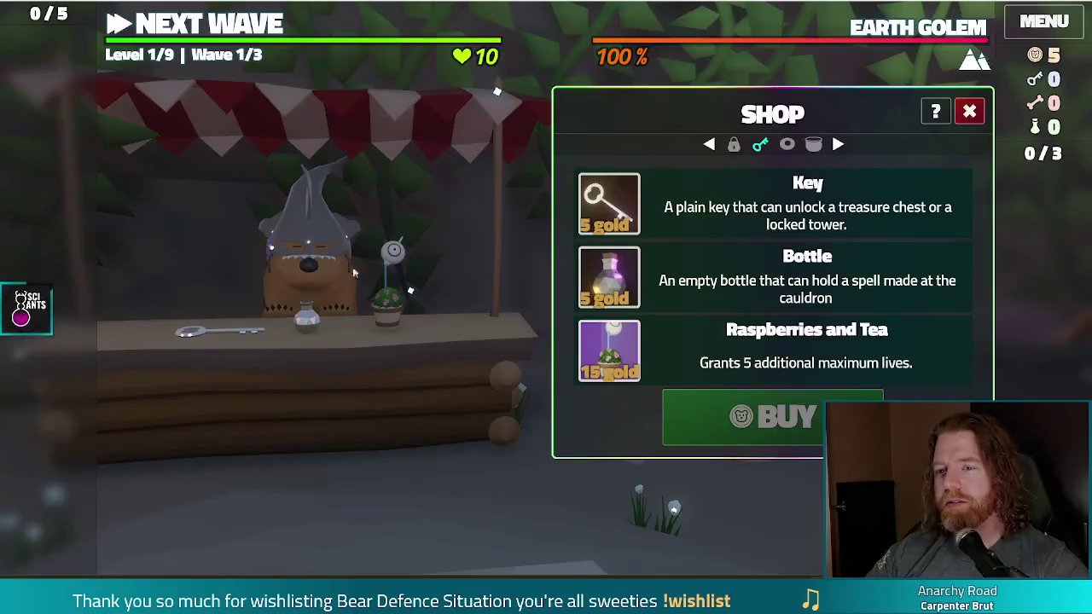
key("alt+Tab")
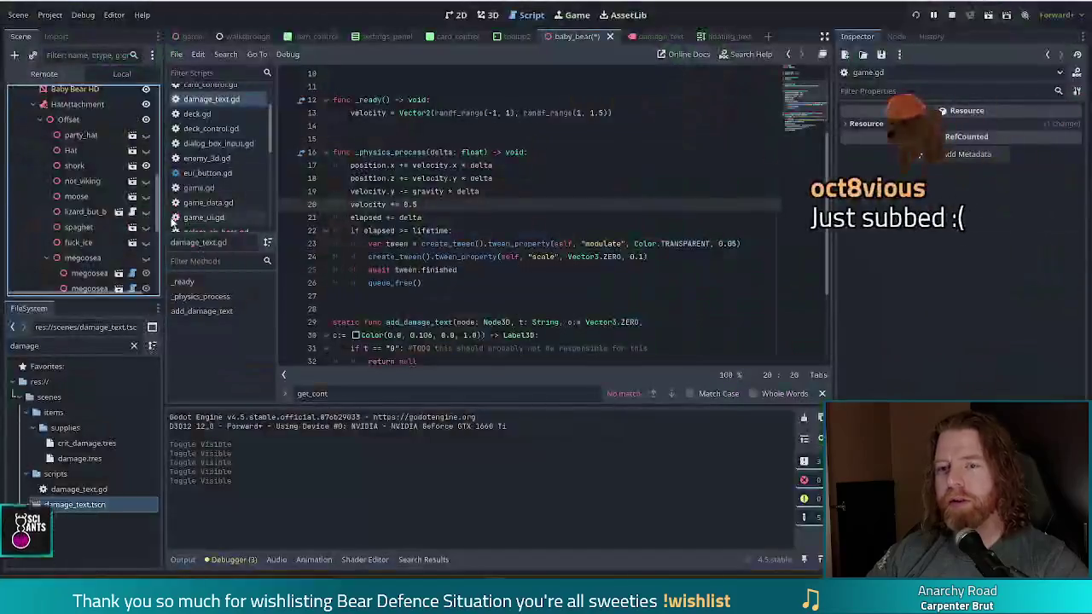
key("alt+Tab")
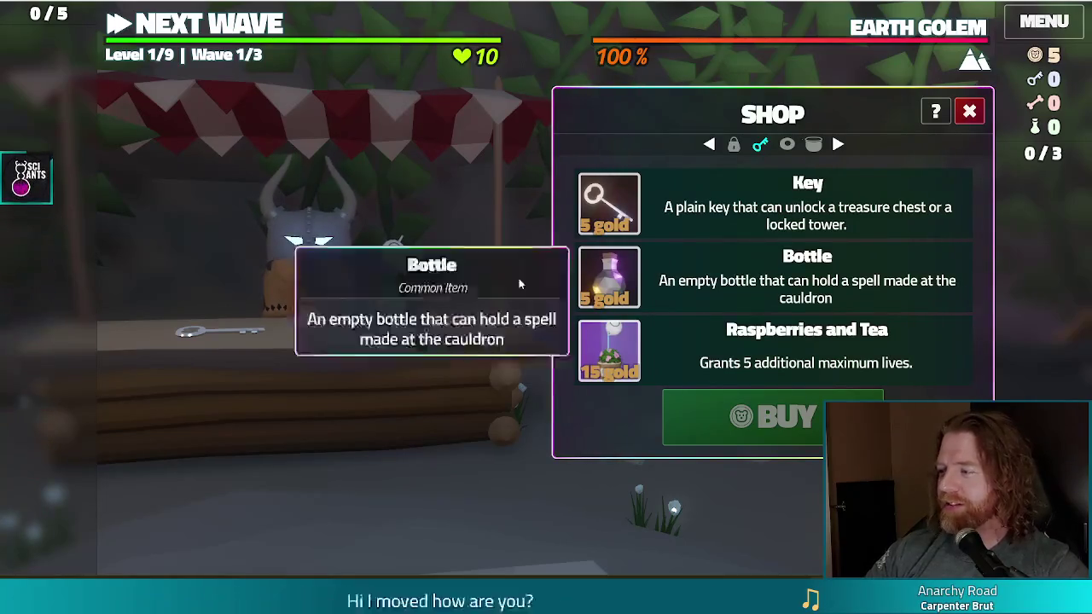
- Preview the moose, lizard_but_b, spaghet and fuck_ice hats in-game, ending on a small blue cap
key("alt+Tab")
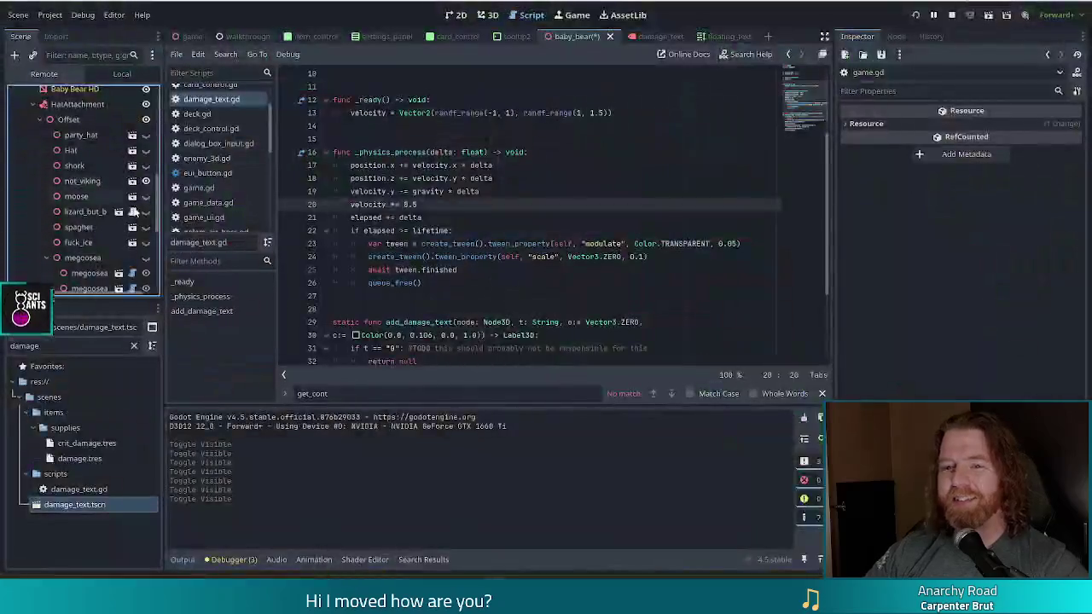
key("alt+Tab")
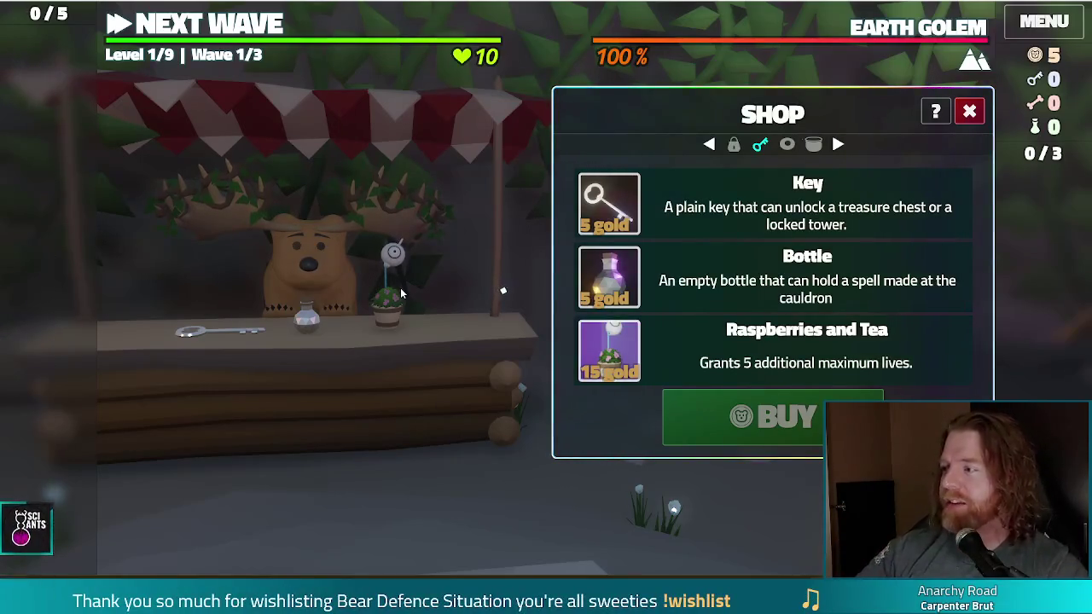
key("F8")
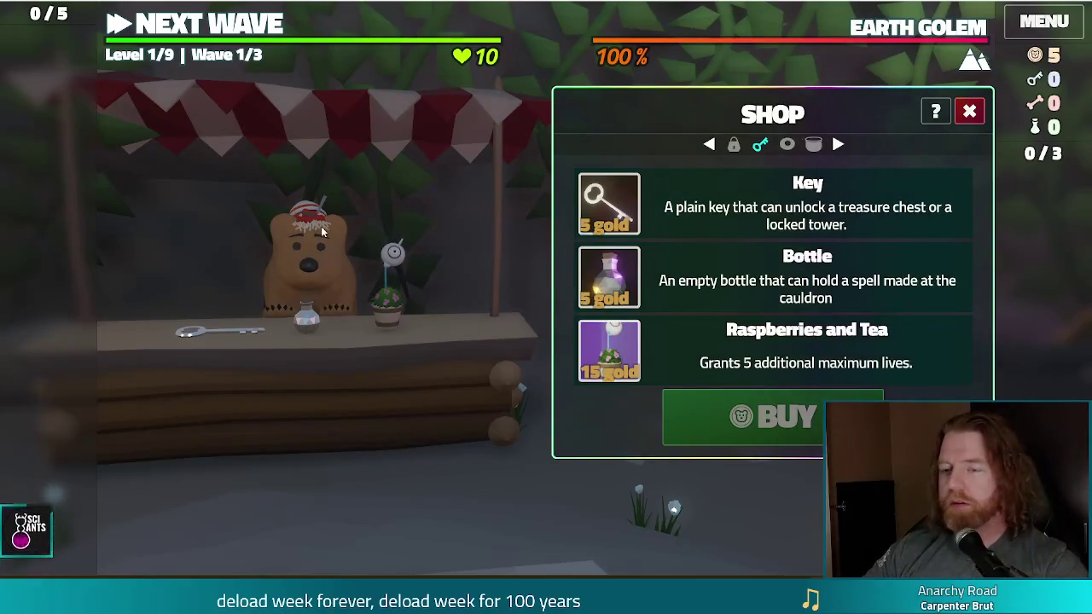
key("alt+Tab")
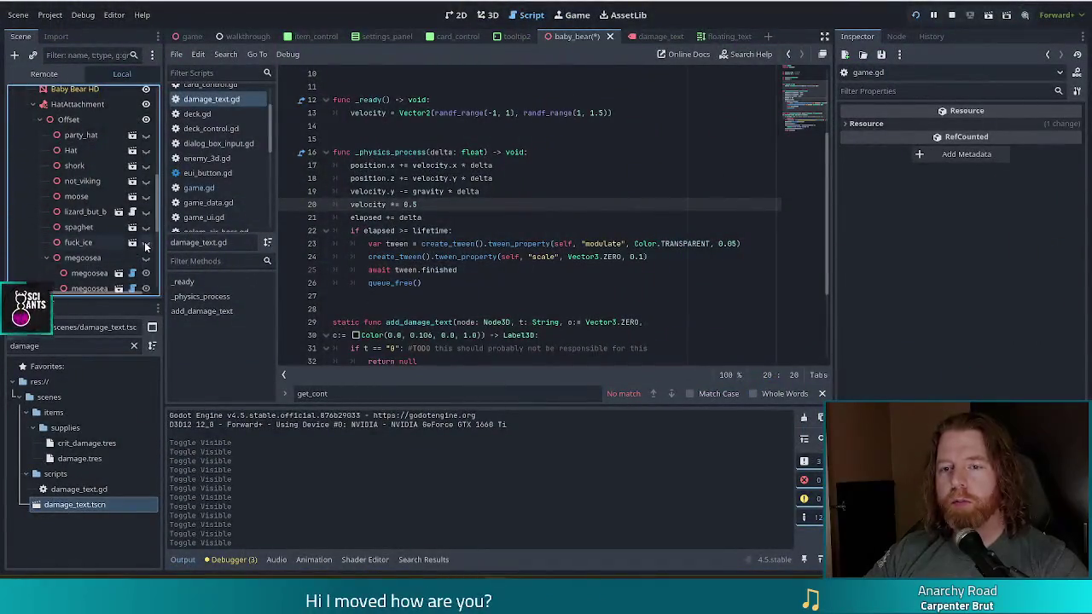
key("alt+Tab")
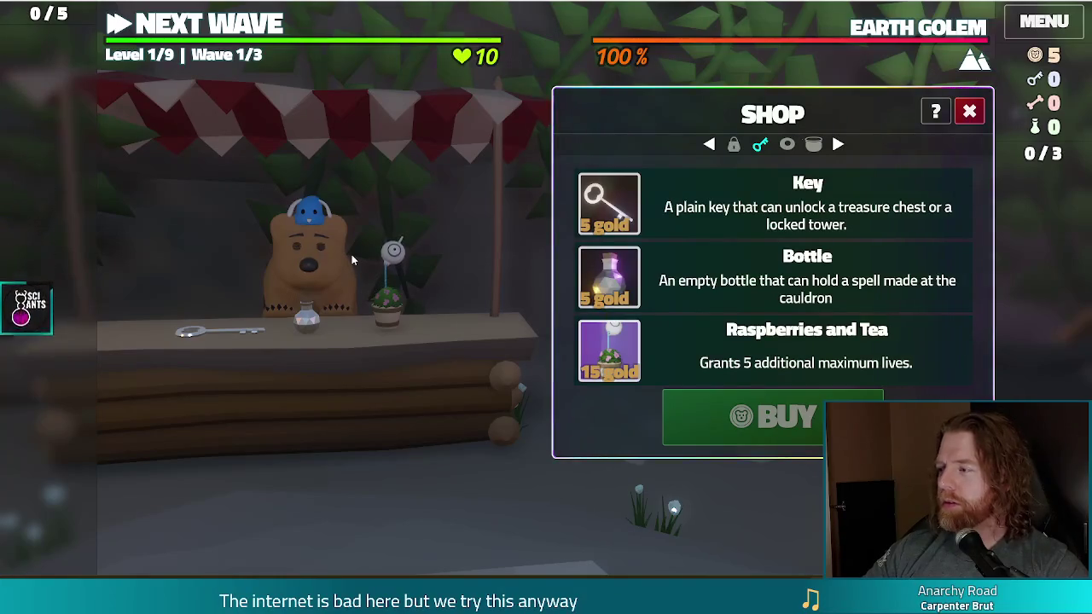
key("alt+Tab")
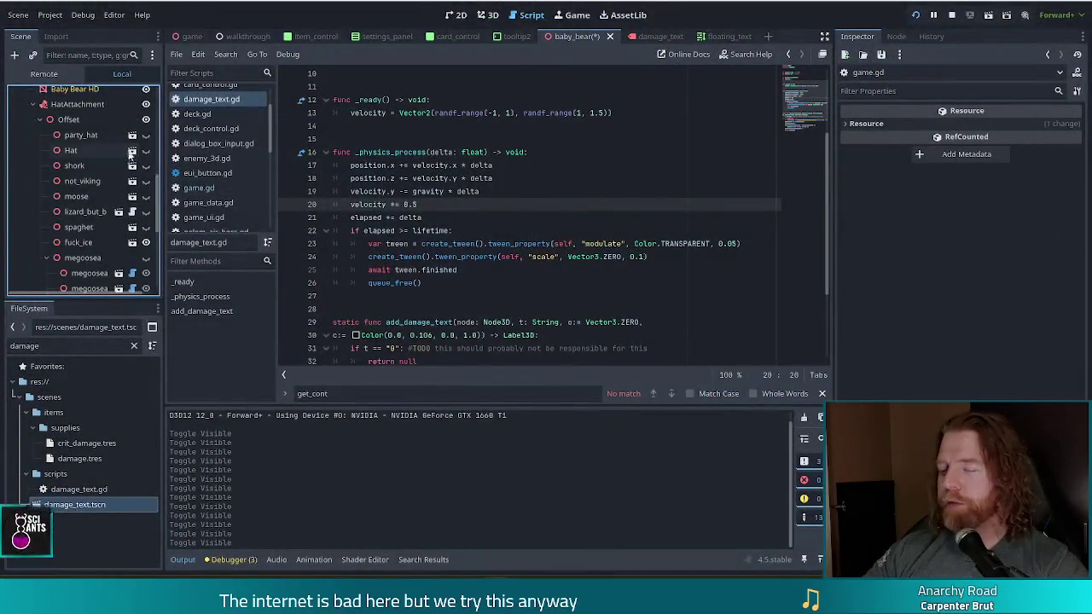
scroll(94, 213, "down", 5)
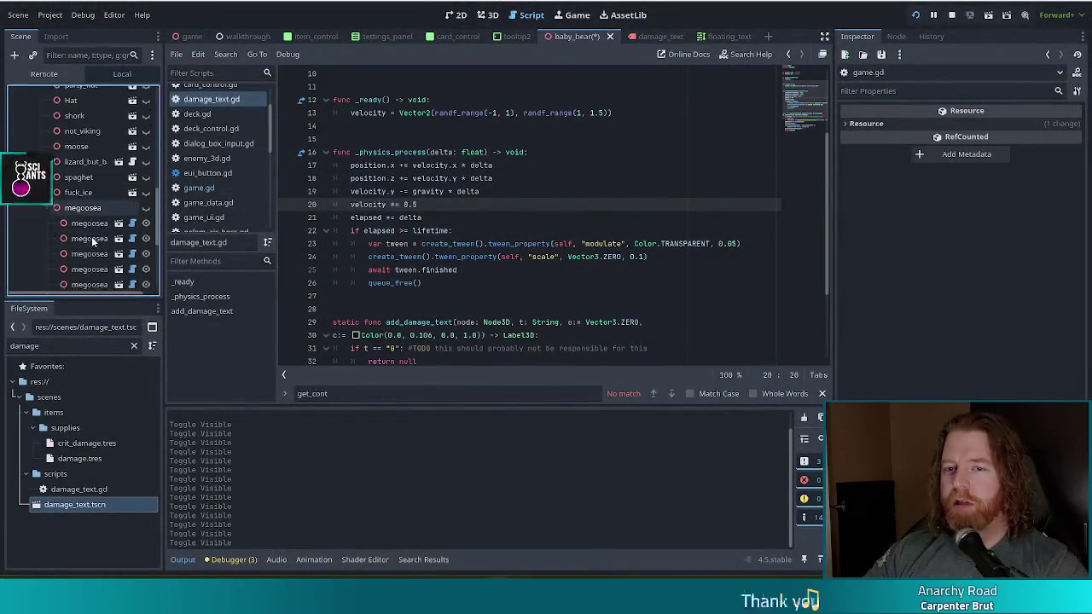
- Make the megoosea node visible and view the bear's crown of white geese in the running game
scroll(92, 226, "up", 1)
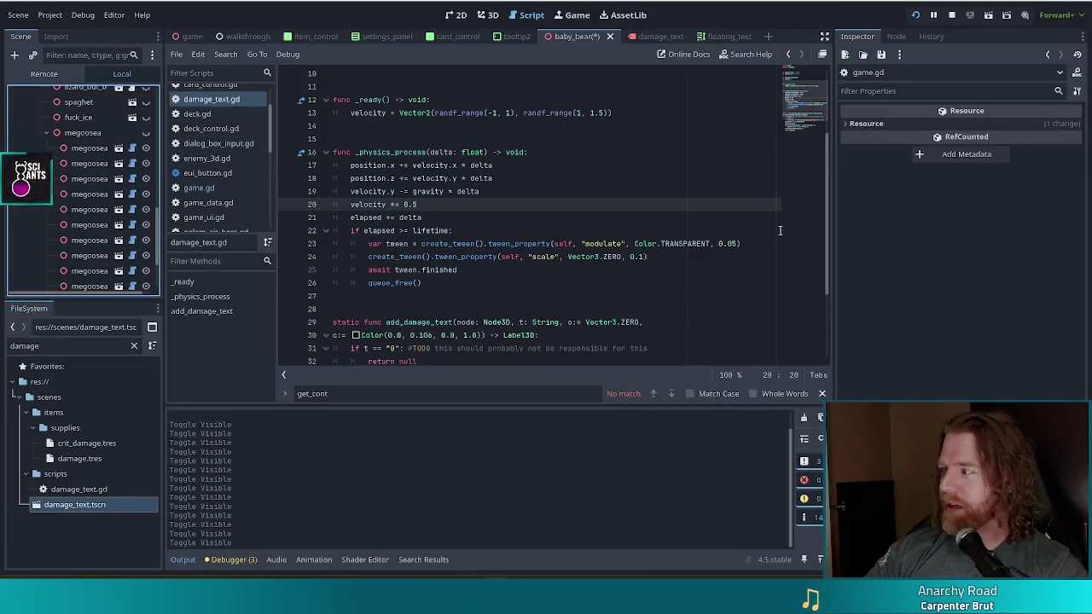
left_click(146, 134)
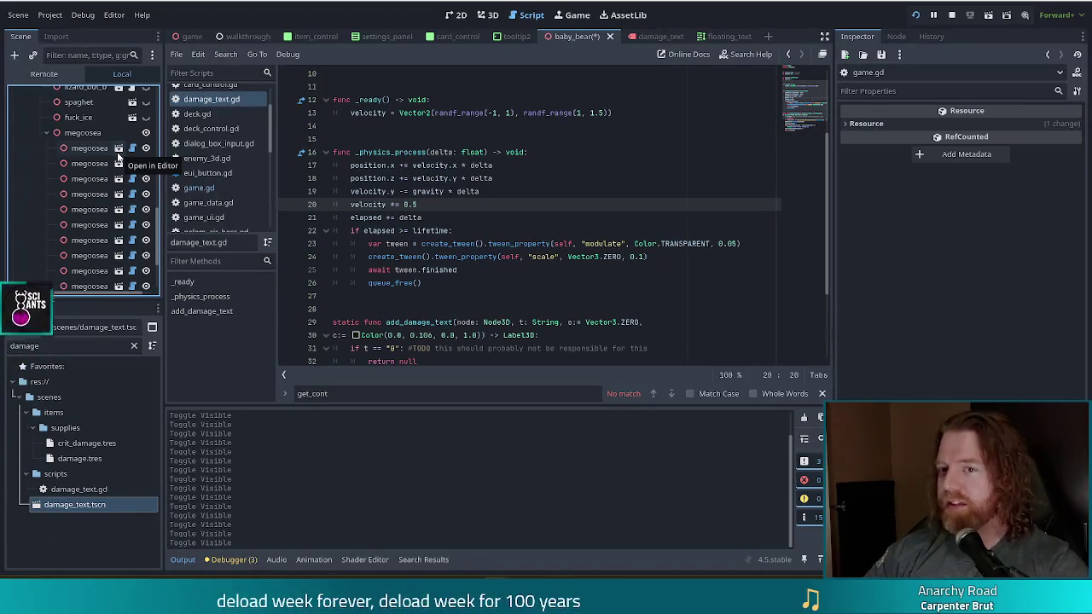
key("alt+Tab")
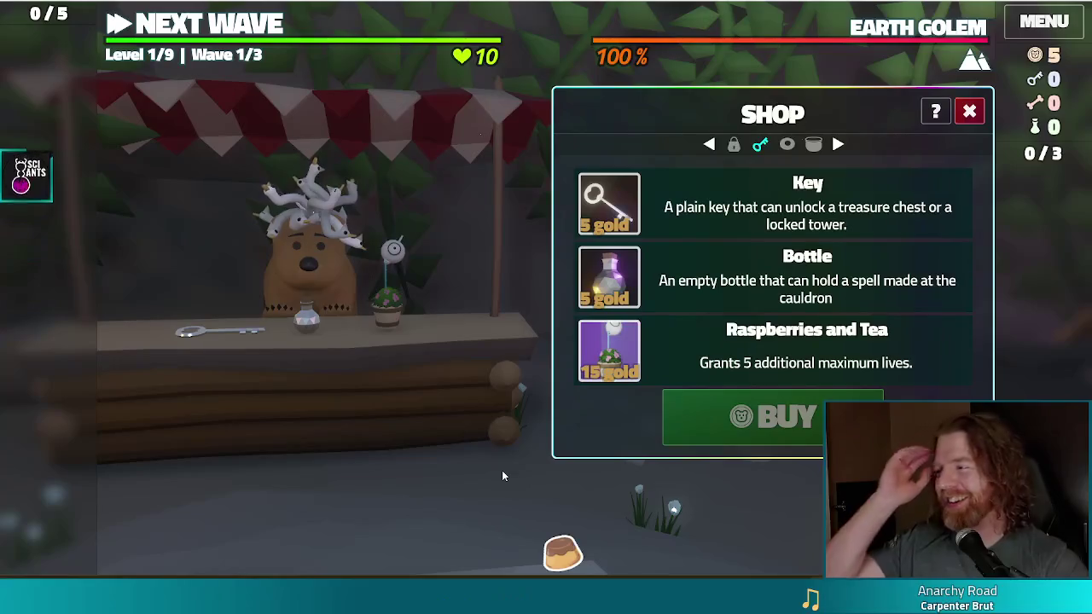
- Pet the bear, buy the Key for 5 gold, and close the shop back to the map
left_click(328, 288)
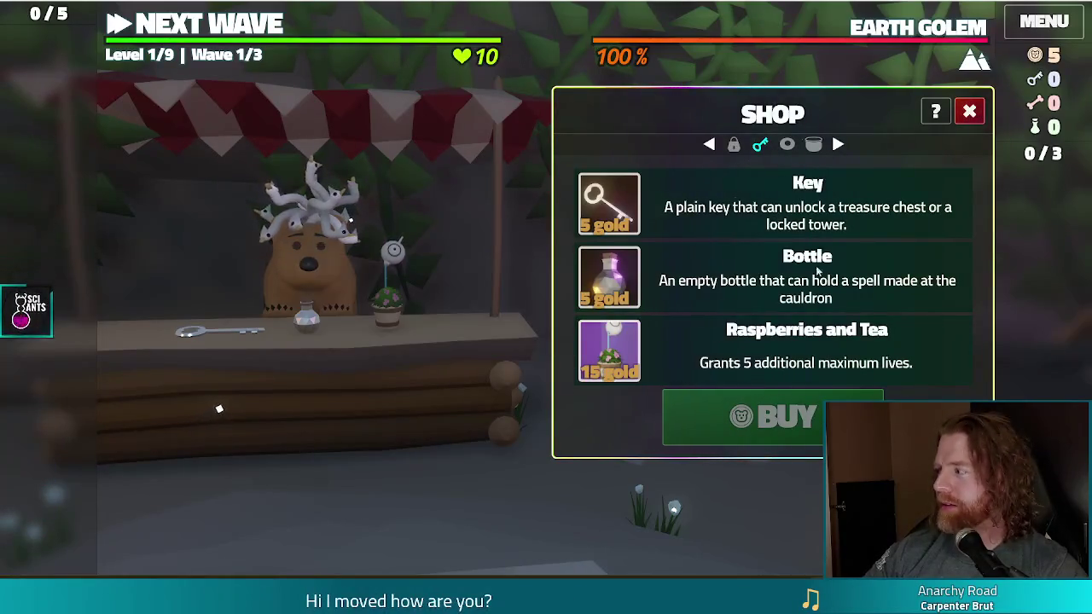
left_click(772, 183)
left_click(748, 416)
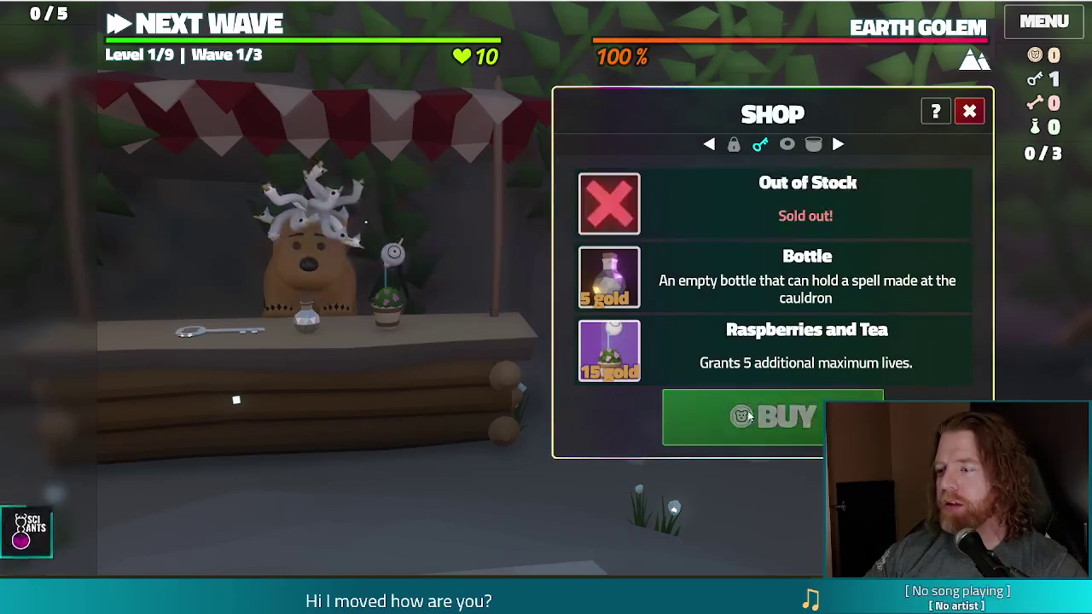
left_click(368, 263)
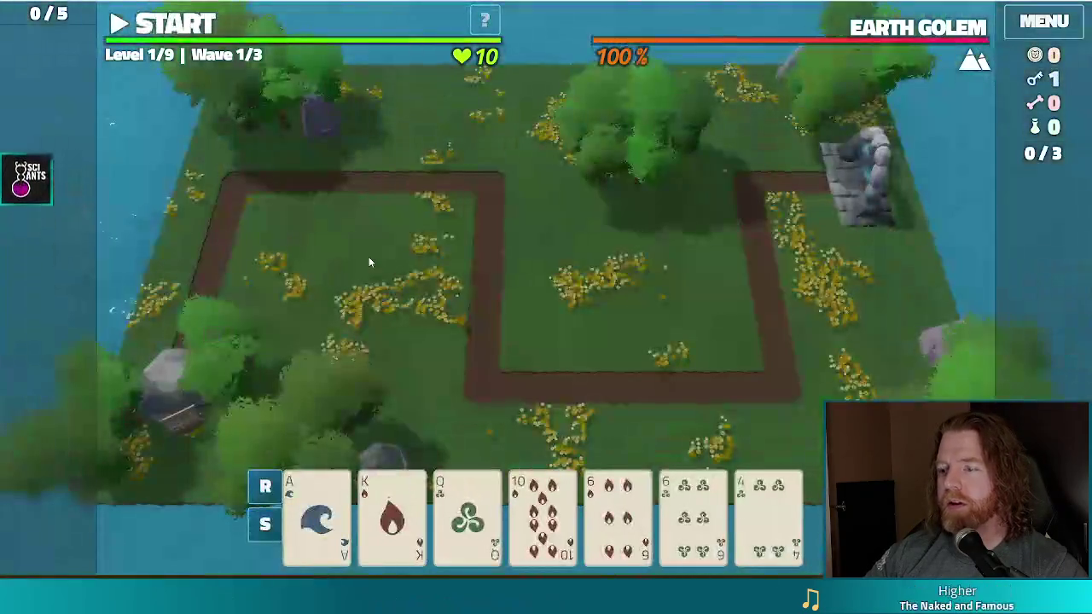